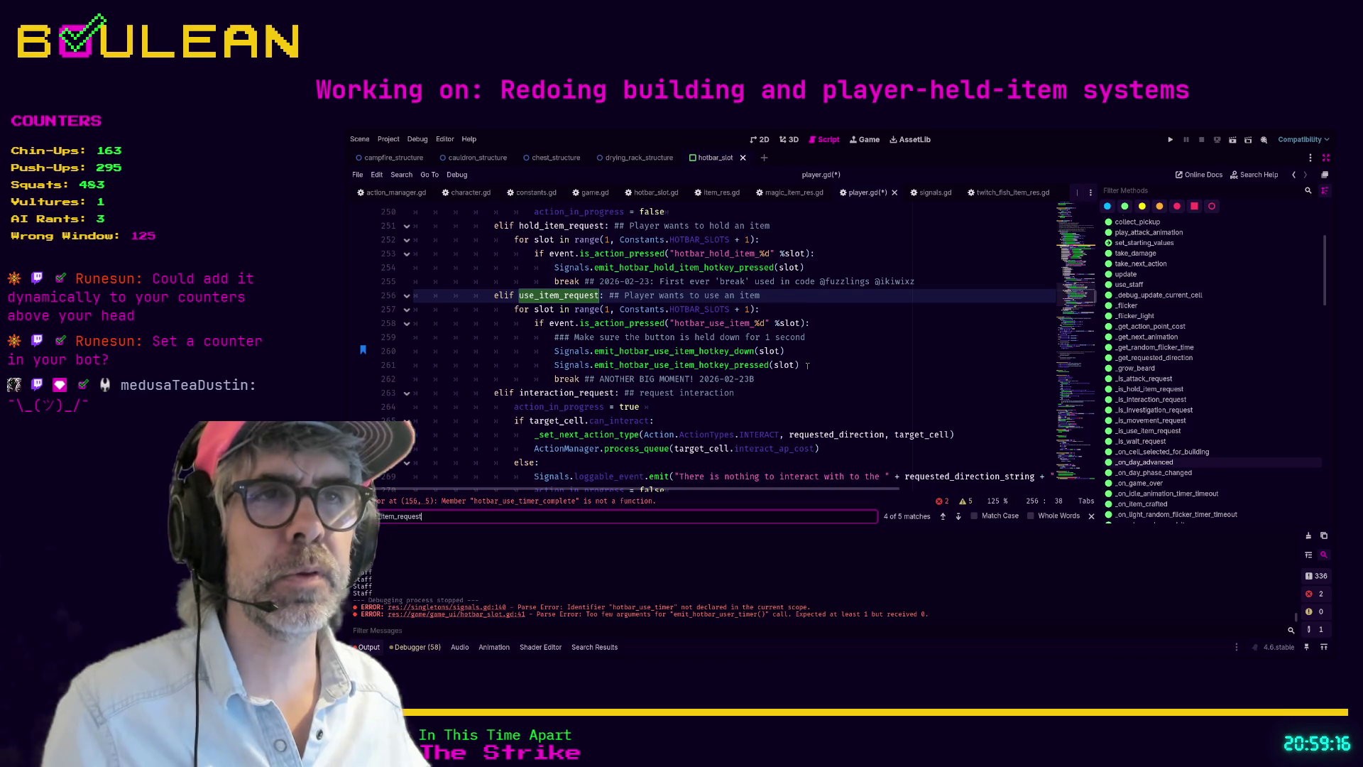
Step: Comment out the hotbar_use_item_hotkey_pressed emit on line 261 of player.gd
{"action": "left_click", "coordinate": [808, 365]}
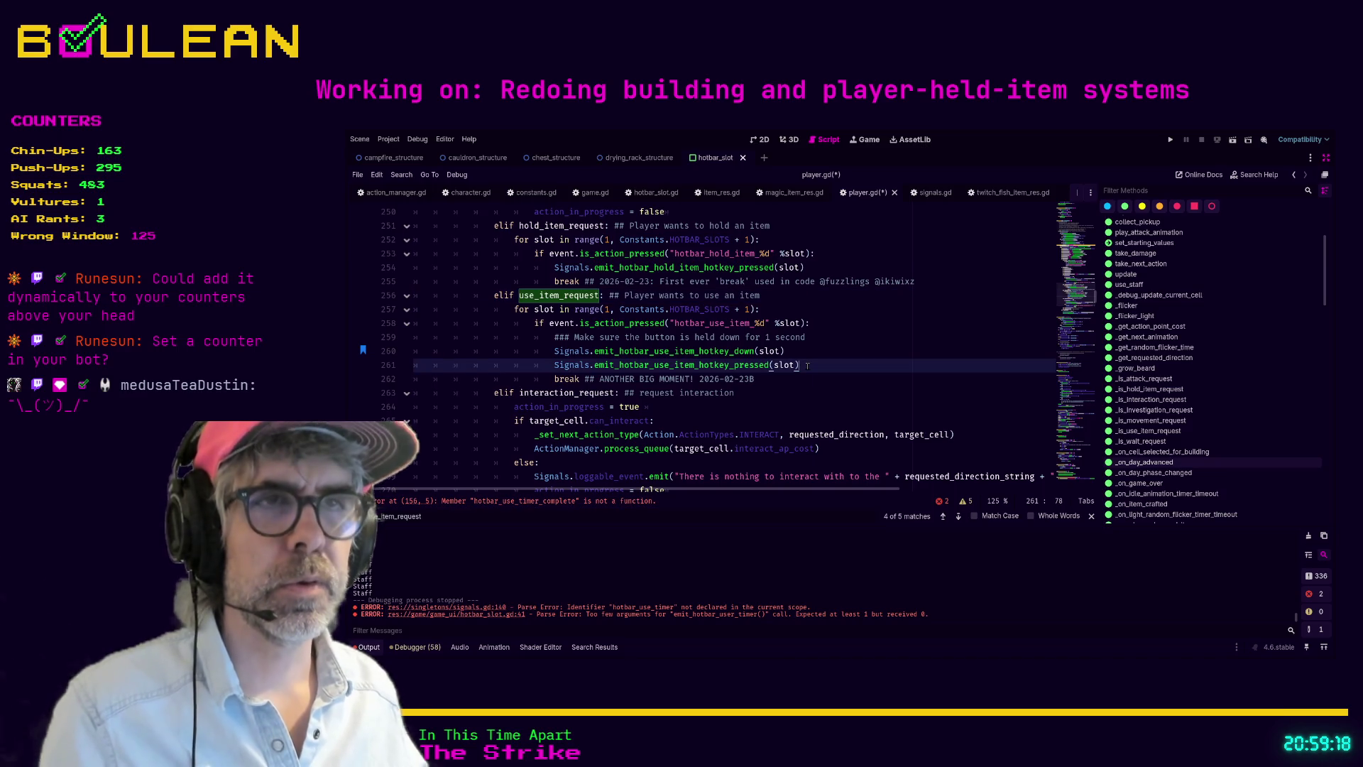
{"action": "key", "text": "ctrl+k"}
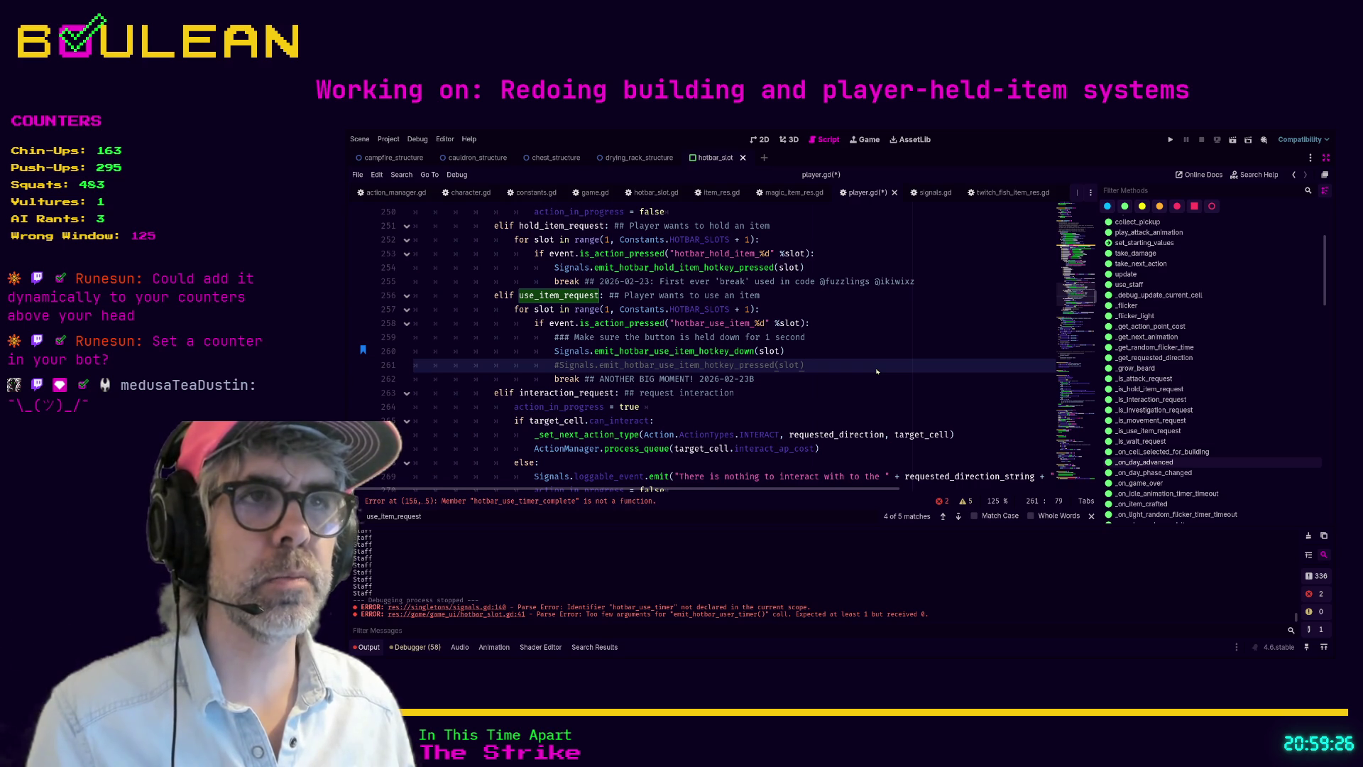
{"action": "key", "text": "ctrl+shift+f"}
{"action": "key", "text": "Return"}
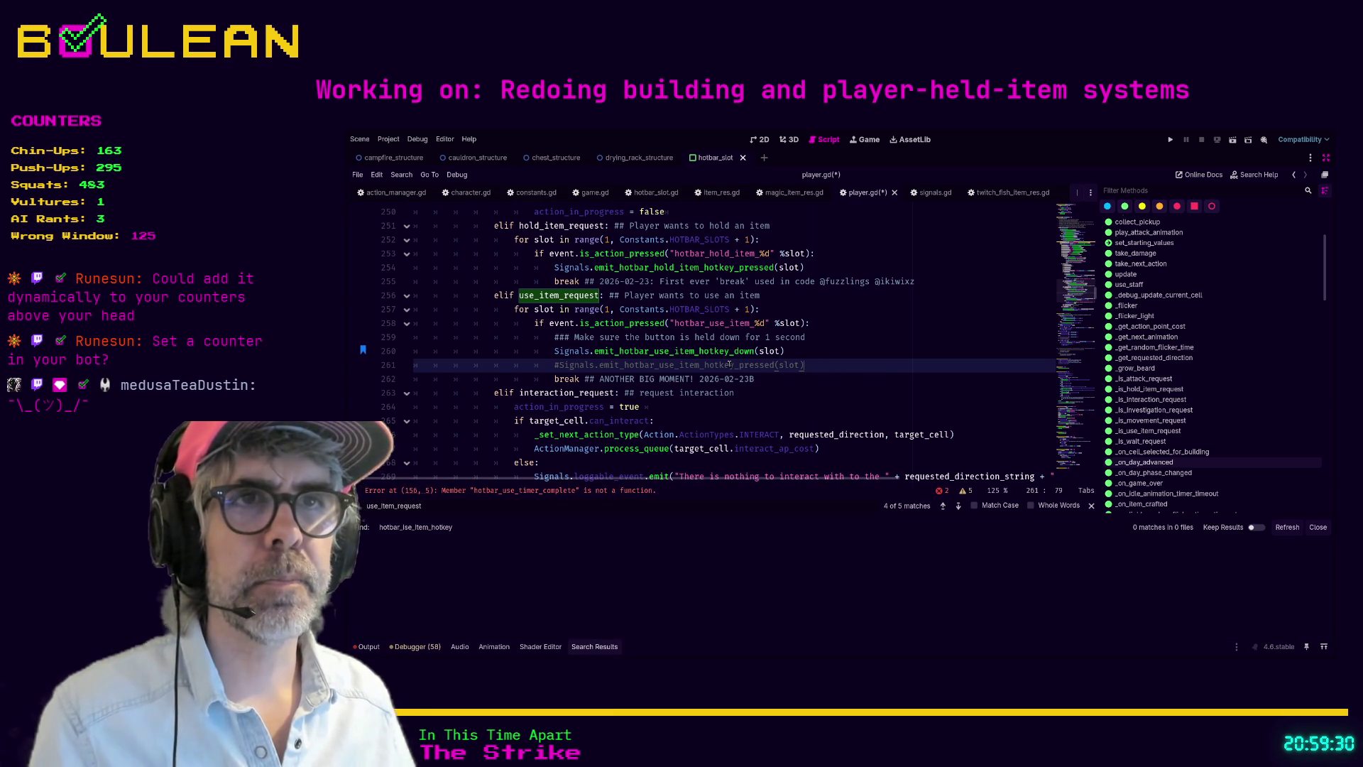
Step: Search the project for hotbar_use_item_hotkey_pressed and open the game.gd match at line 74
{"action": "left_click", "coordinate": [624, 365]}
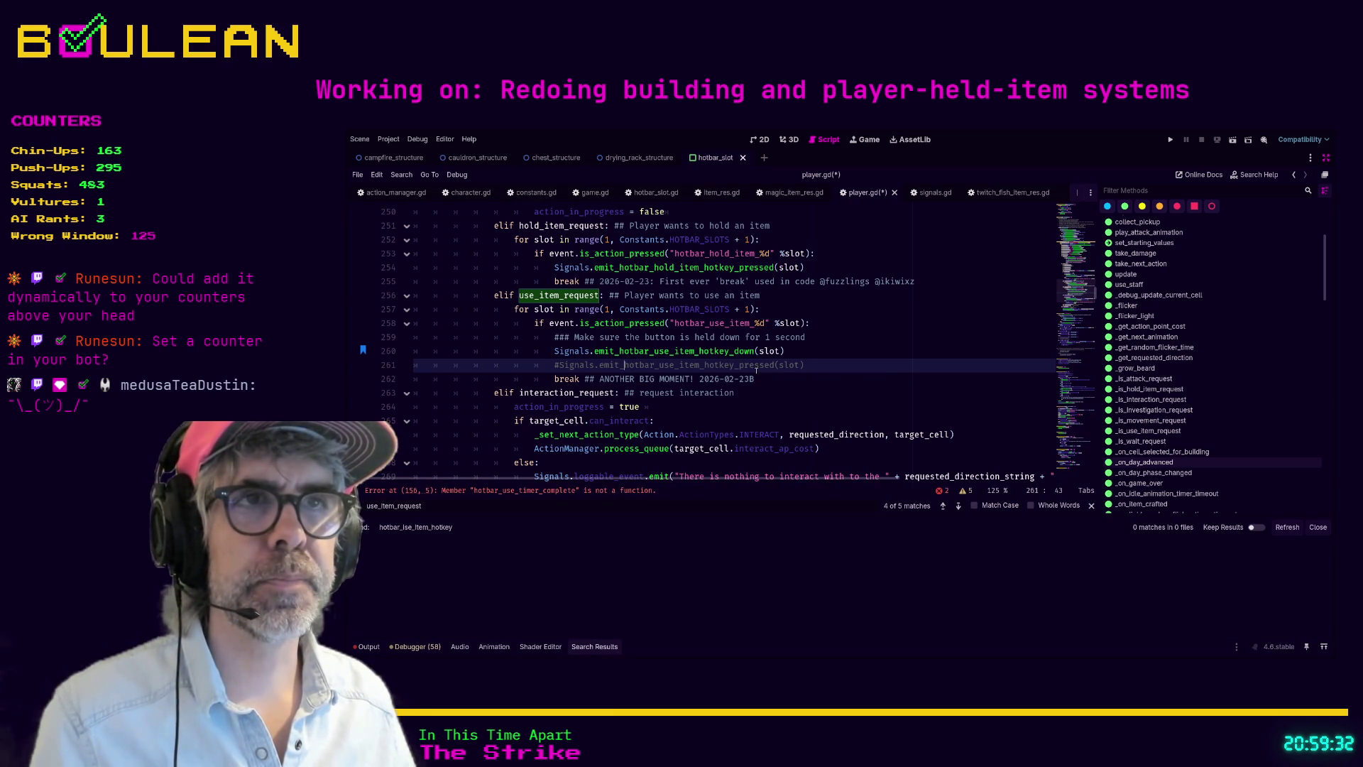
{"action": "left_click", "coordinate": [775, 365], "text": "shift"}
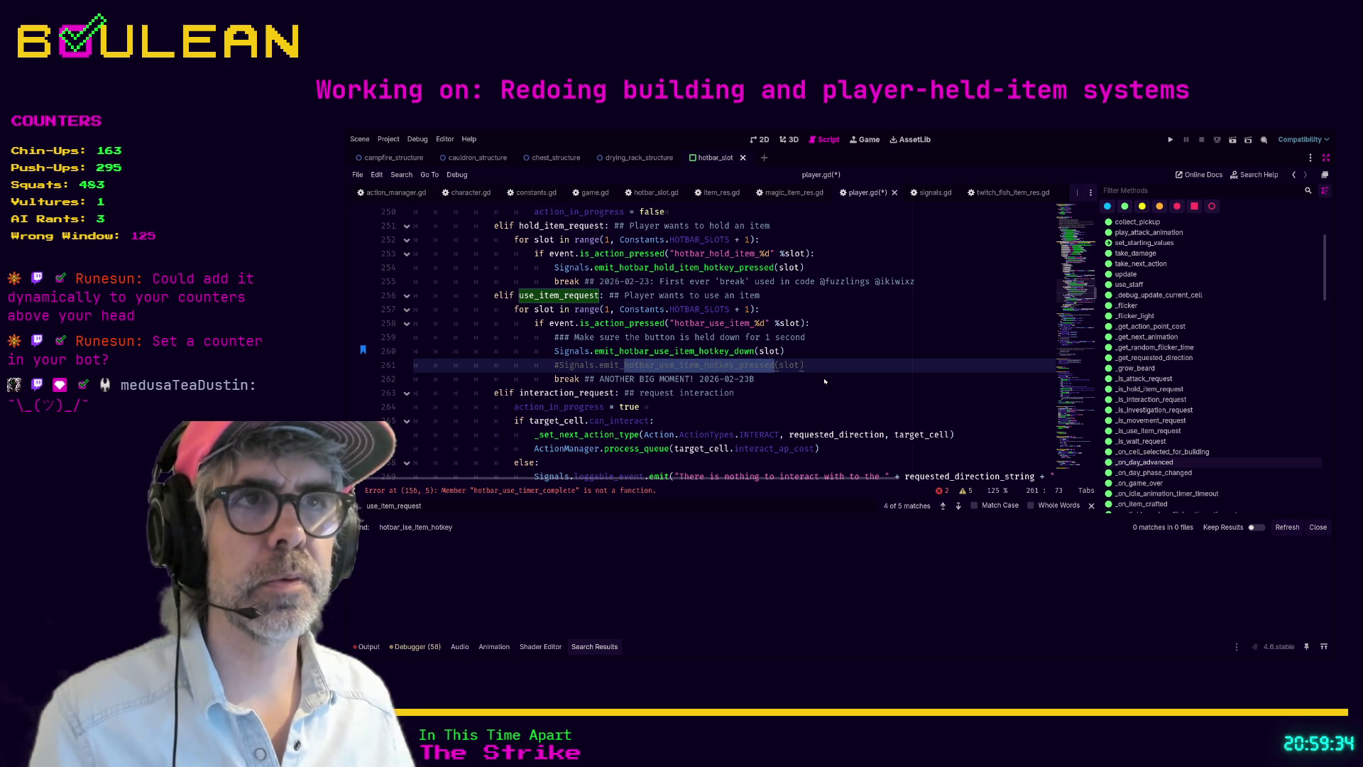
{"action": "key", "text": "ctrl+shift+f"}
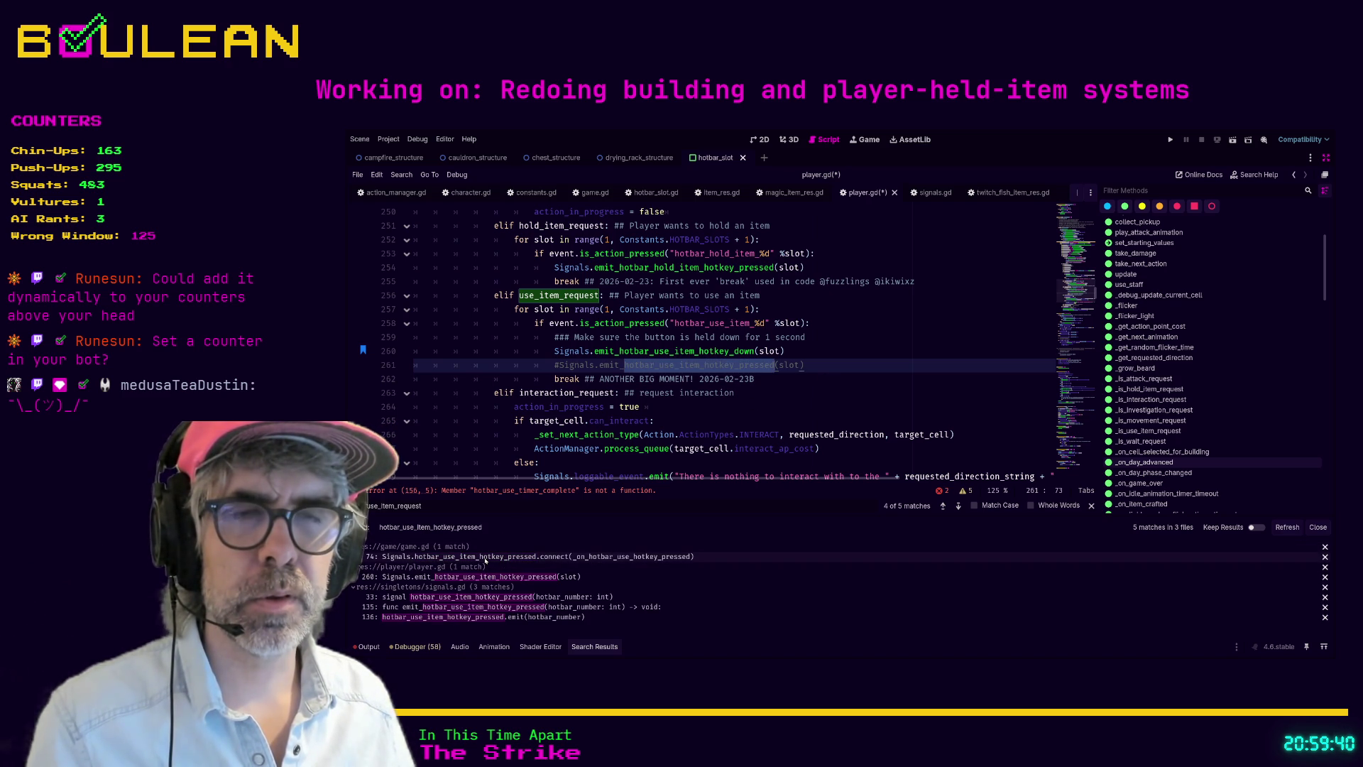
{"action": "left_click", "coordinate": [486, 558]}
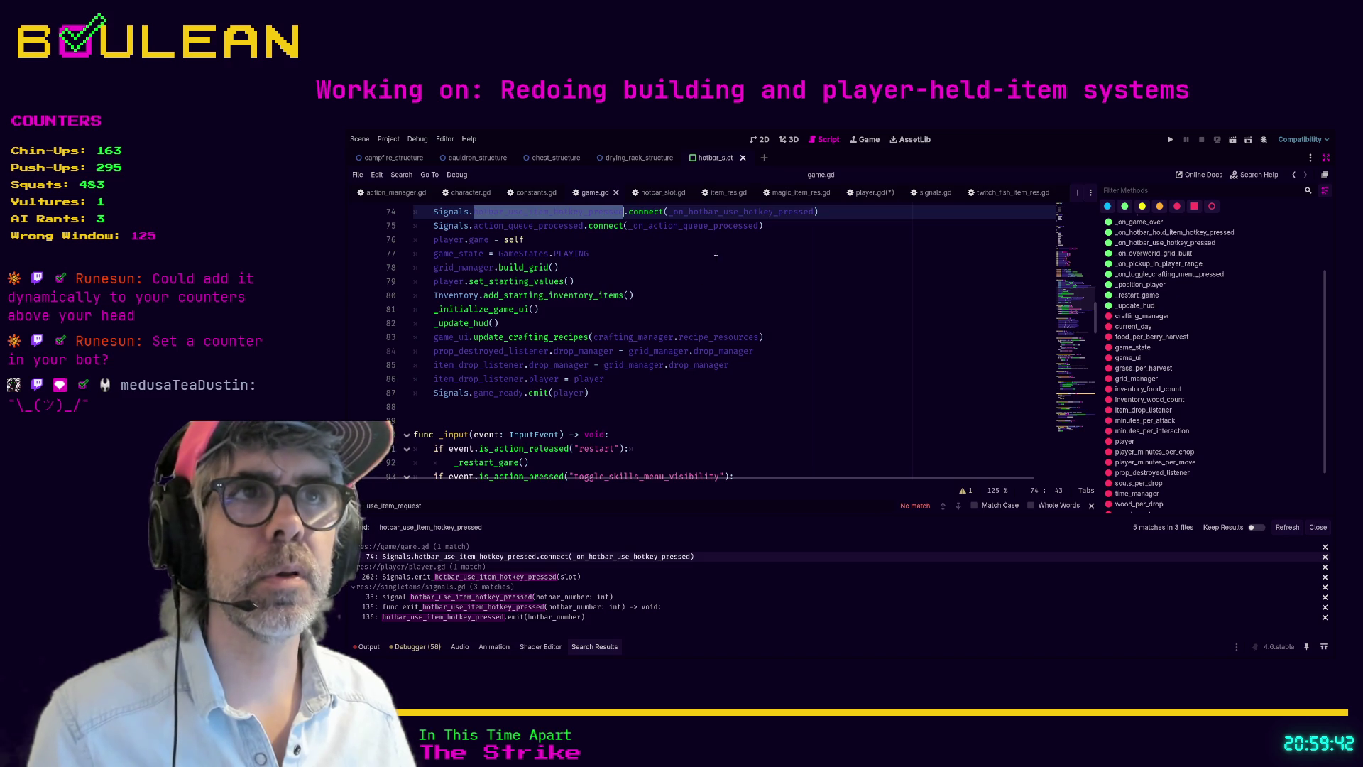
Step: Step through the game.gd and player.gd matches, ending at the line 74 connection in _ready
{"action": "left_click", "coordinate": [724, 213], "text": "ctrl"}
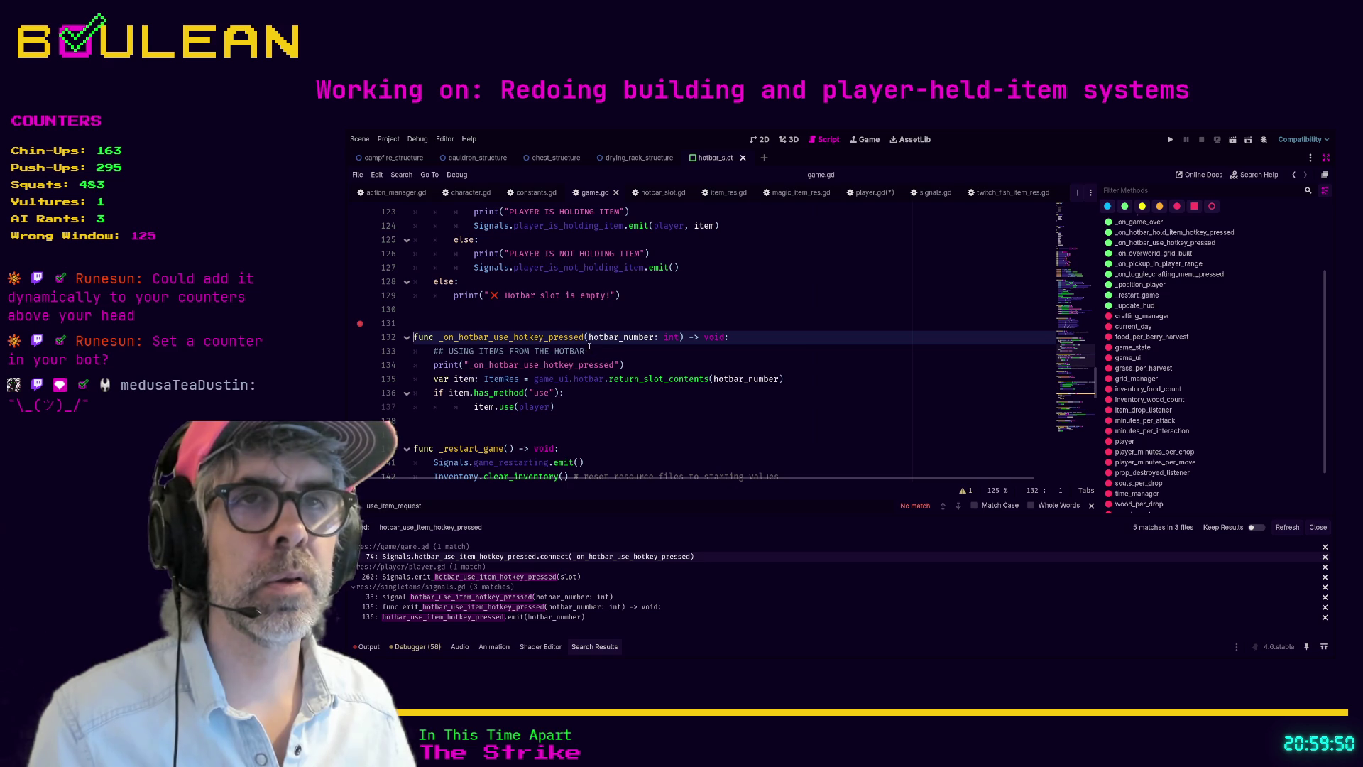
{"action": "left_click", "coordinate": [557, 577]}
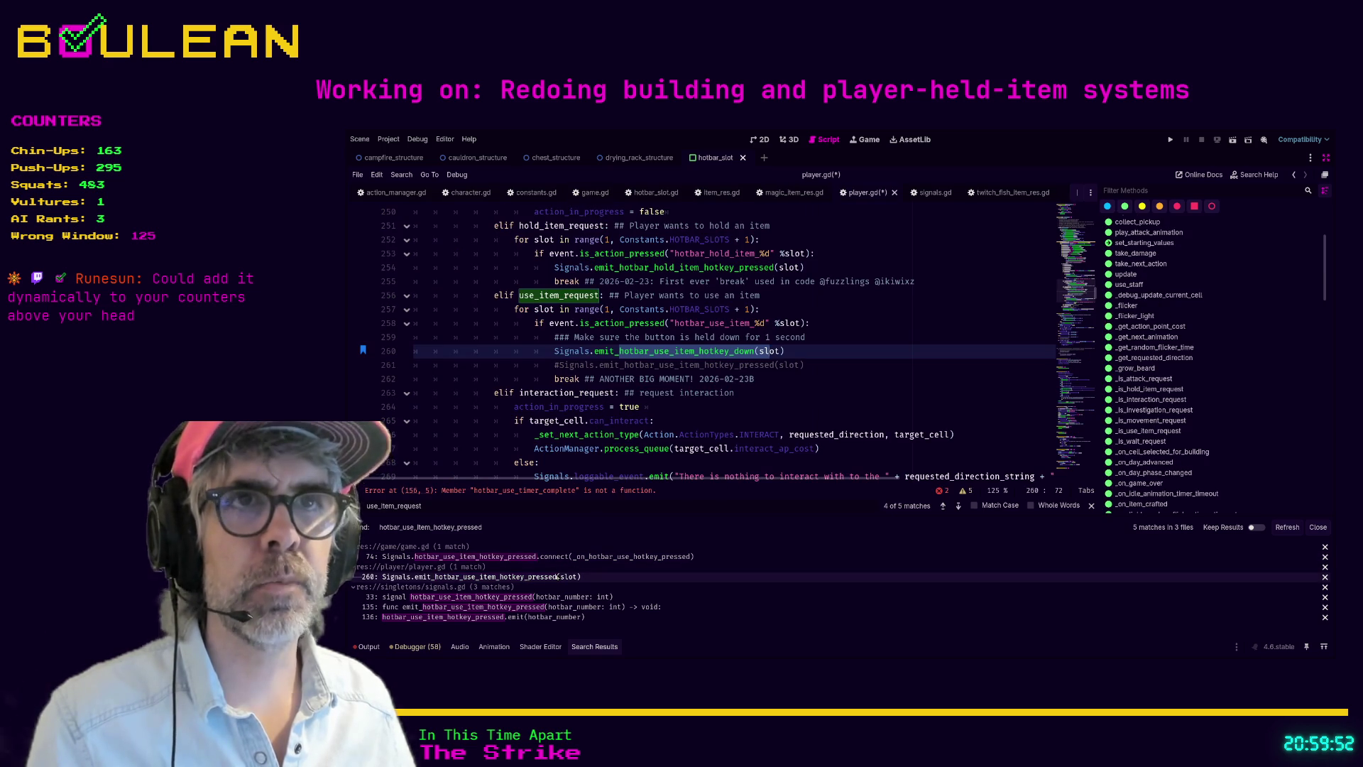
{"action": "left_click", "coordinate": [539, 556]}
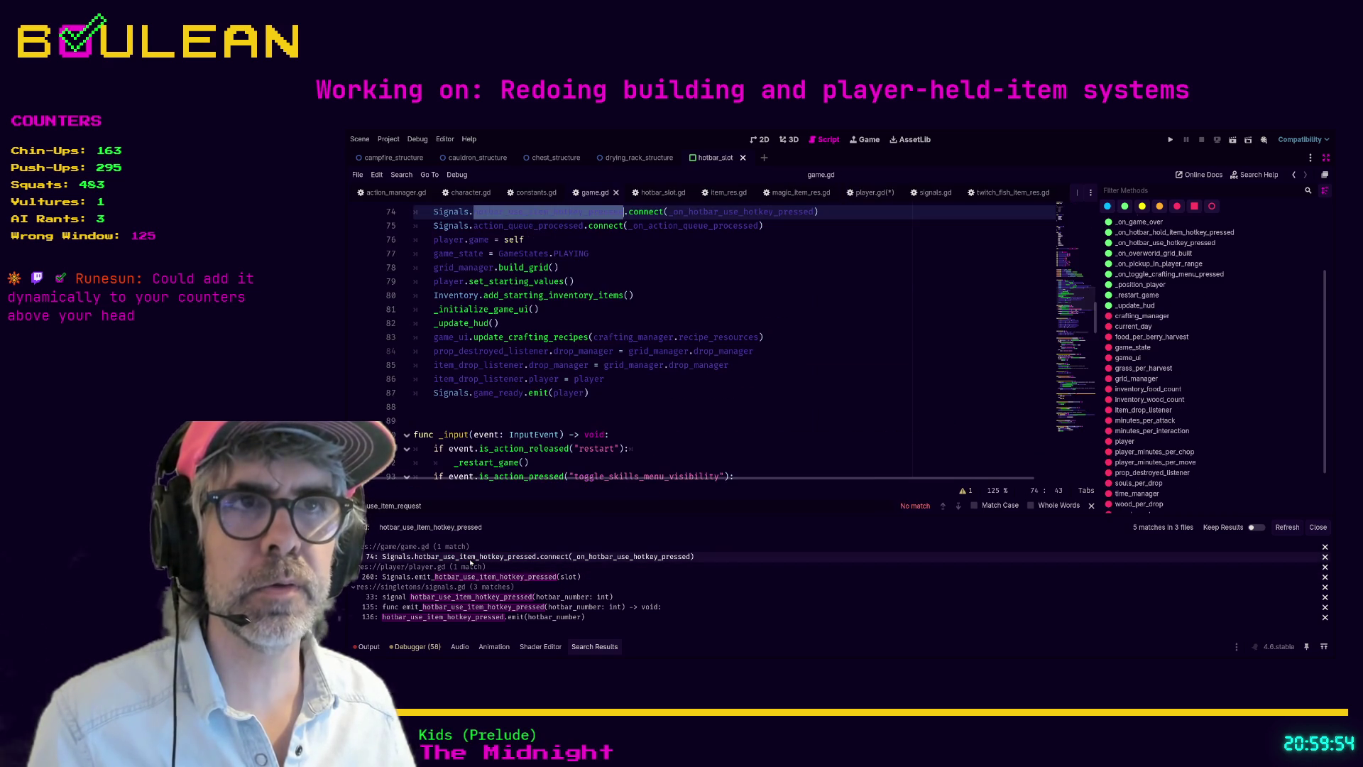
{"action": "scroll", "coordinate": [639, 333], "scroll_direction": "up", "scroll_amount": 2}
{"action": "left_click", "coordinate": [835, 306]}
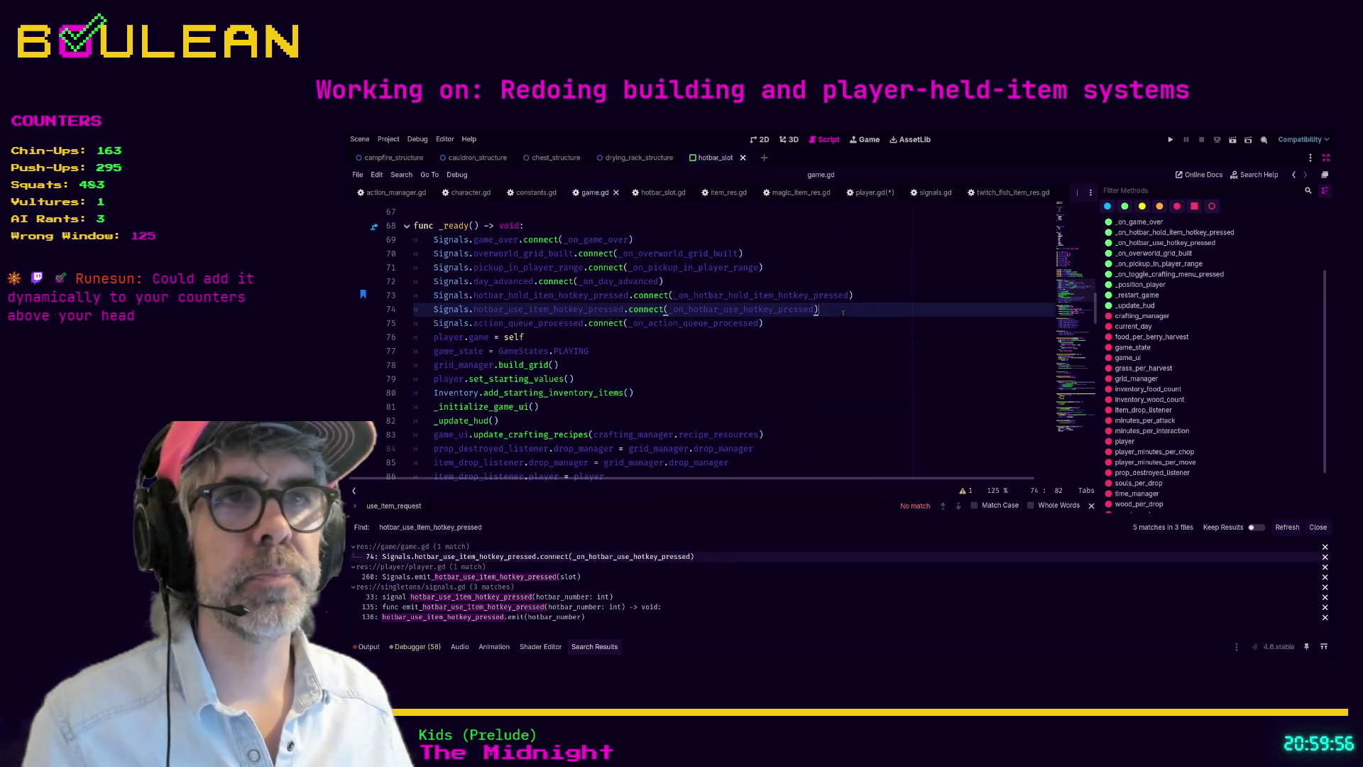
Step: Add line 75 starting Signals.hotbar_use_timer_complete.connect using autocomplete
{"action": "key", "text": "Return"}
{"action": "type", "text": "Signals.hotbar"}
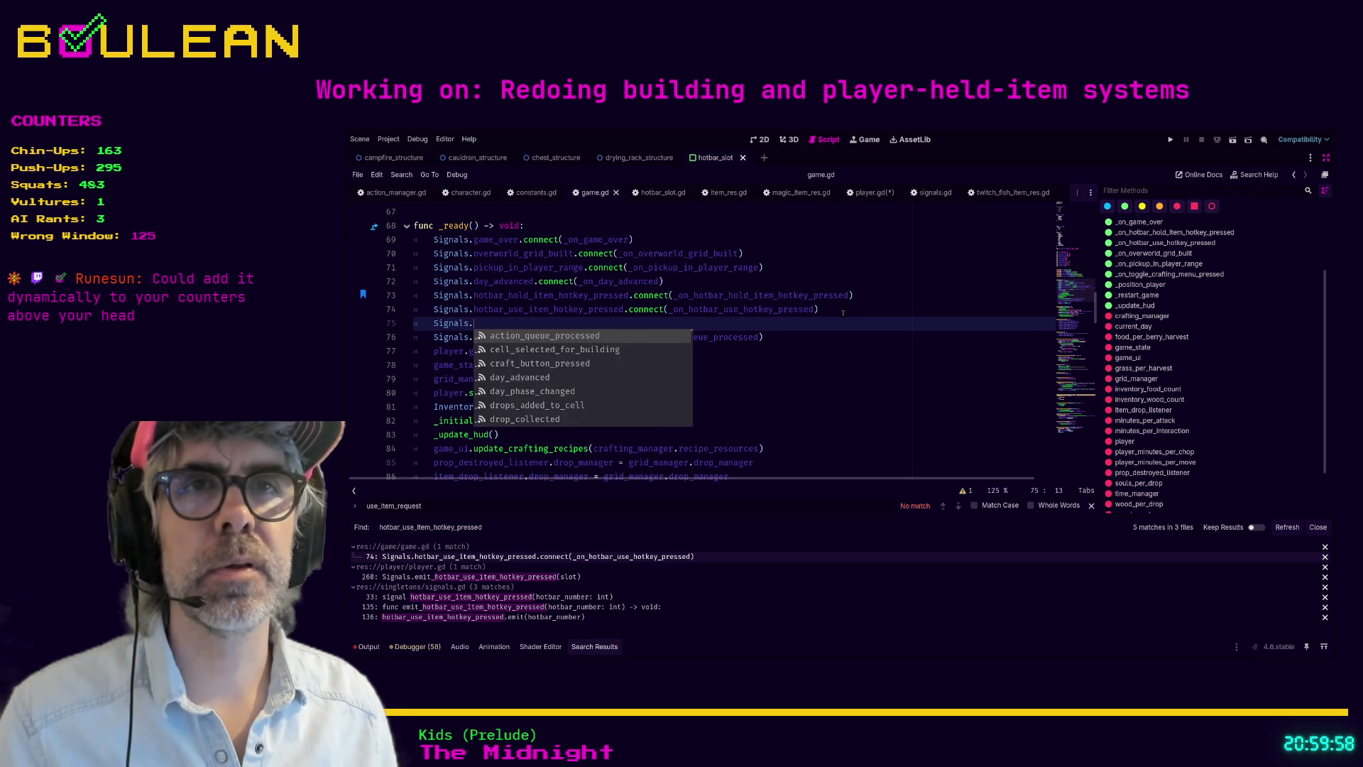
{"action": "key", "text": "Down"}
{"action": "key", "text": "Down"}
{"action": "key", "text": "Down"}
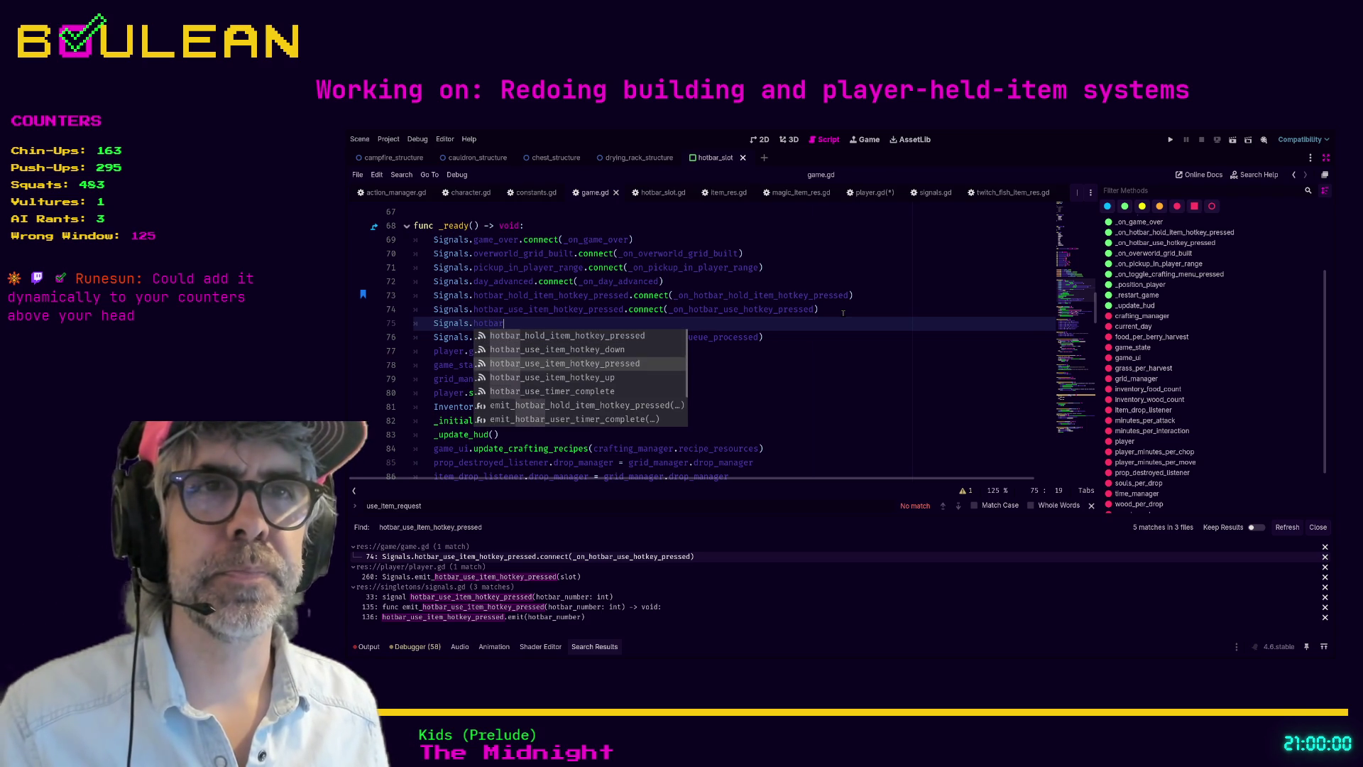
{"action": "key", "text": "Return"}
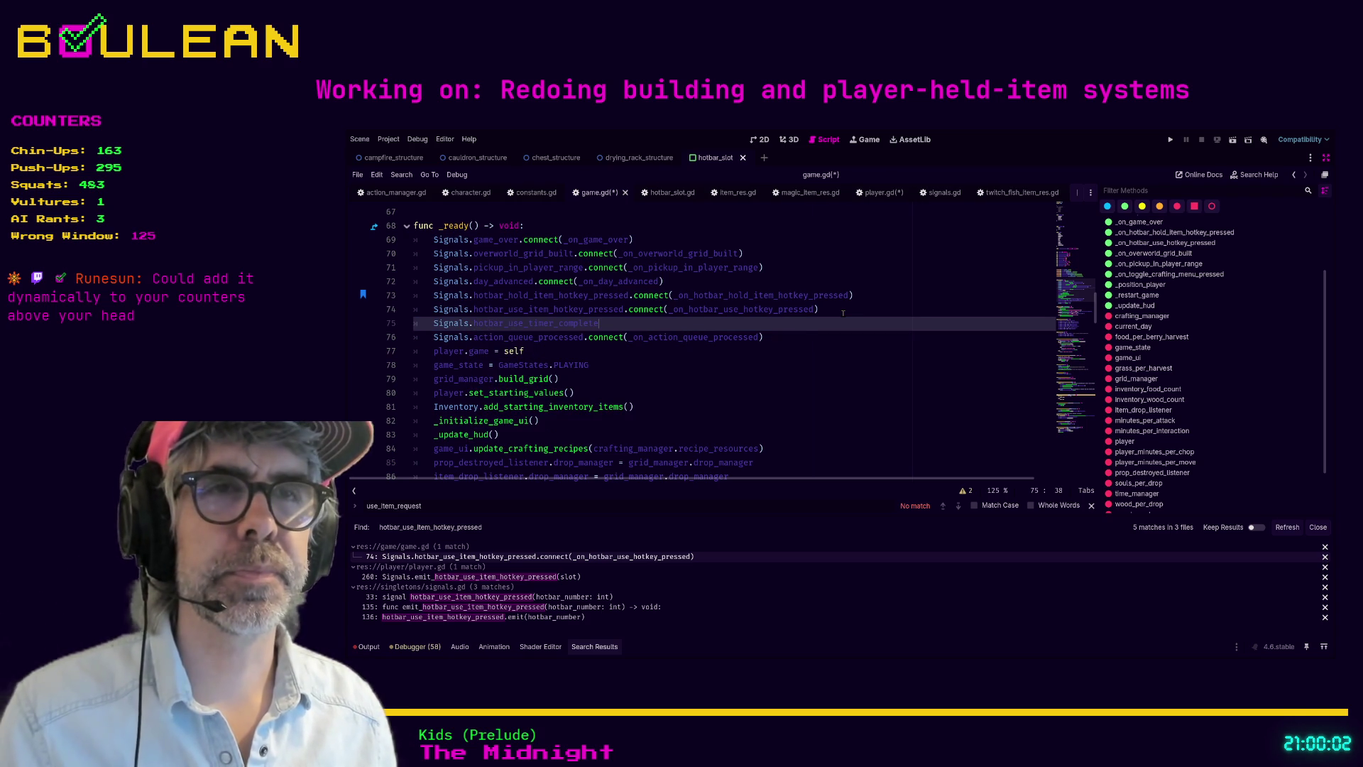
{"action": "type", "text": ".connect("}
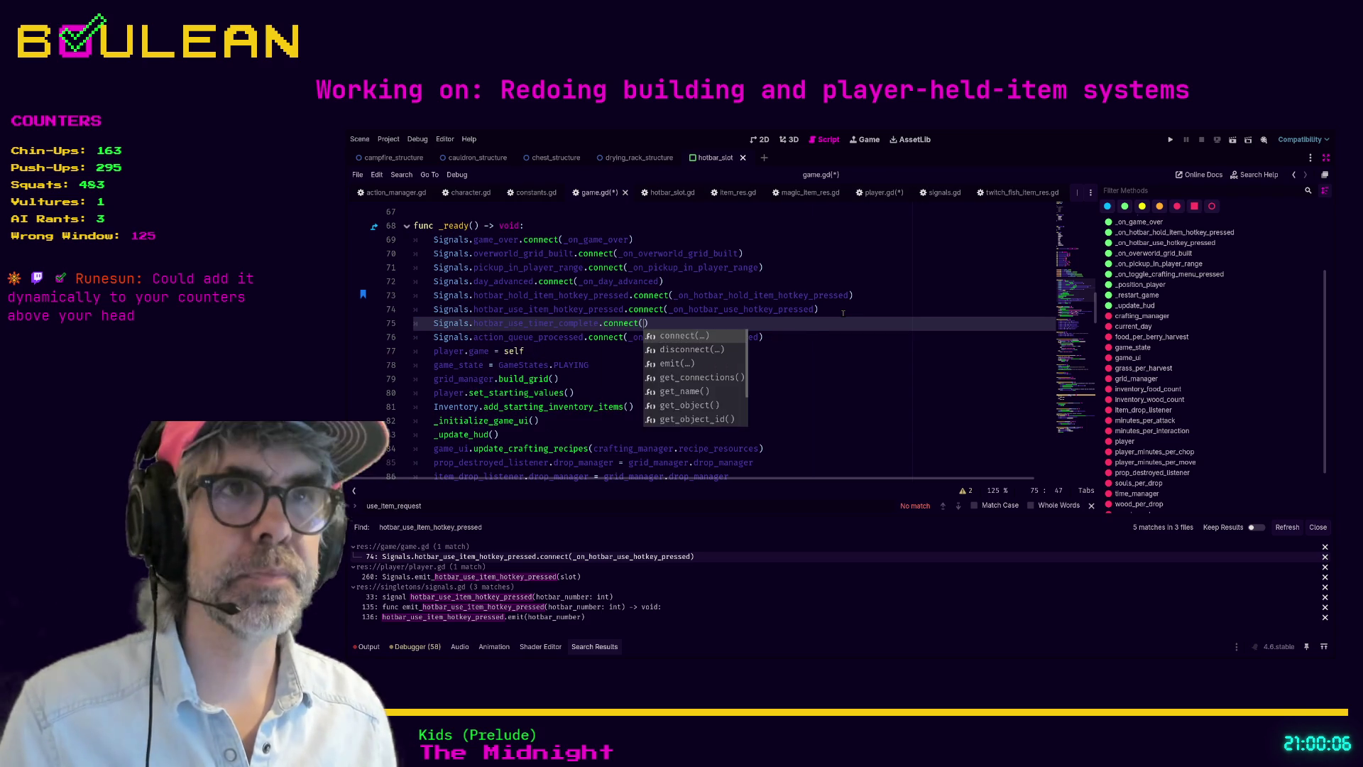
{"action": "key", "text": "Return"}
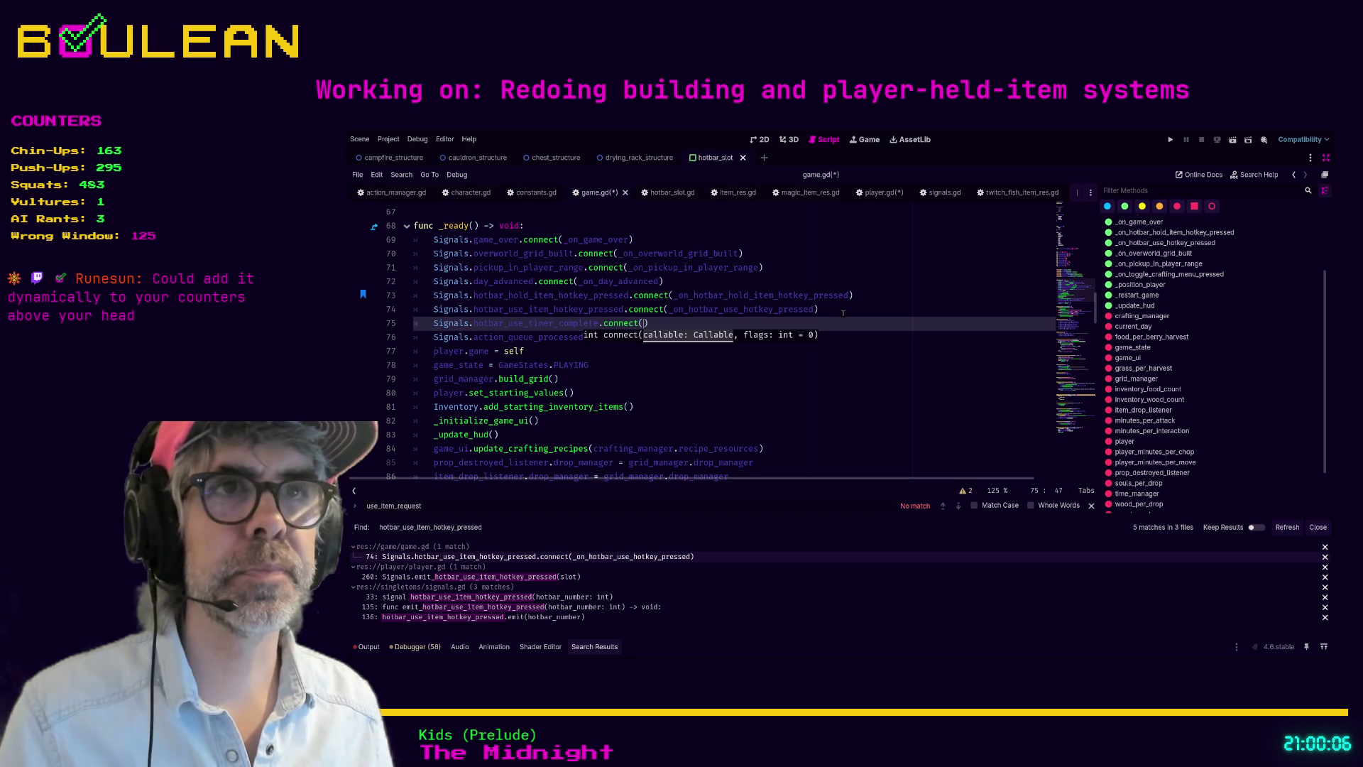
Step: Comment out the old line 74 connection and pass _on_hotbar_use_timer_complete to connect
{"action": "left_click", "coordinate": [843, 313]}
{"action": "key", "text": "ctrl+k"}
{"action": "key", "text": "Down"}
{"action": "type", "text": "_on"}
{"action": "type", "text": "_hotba"}
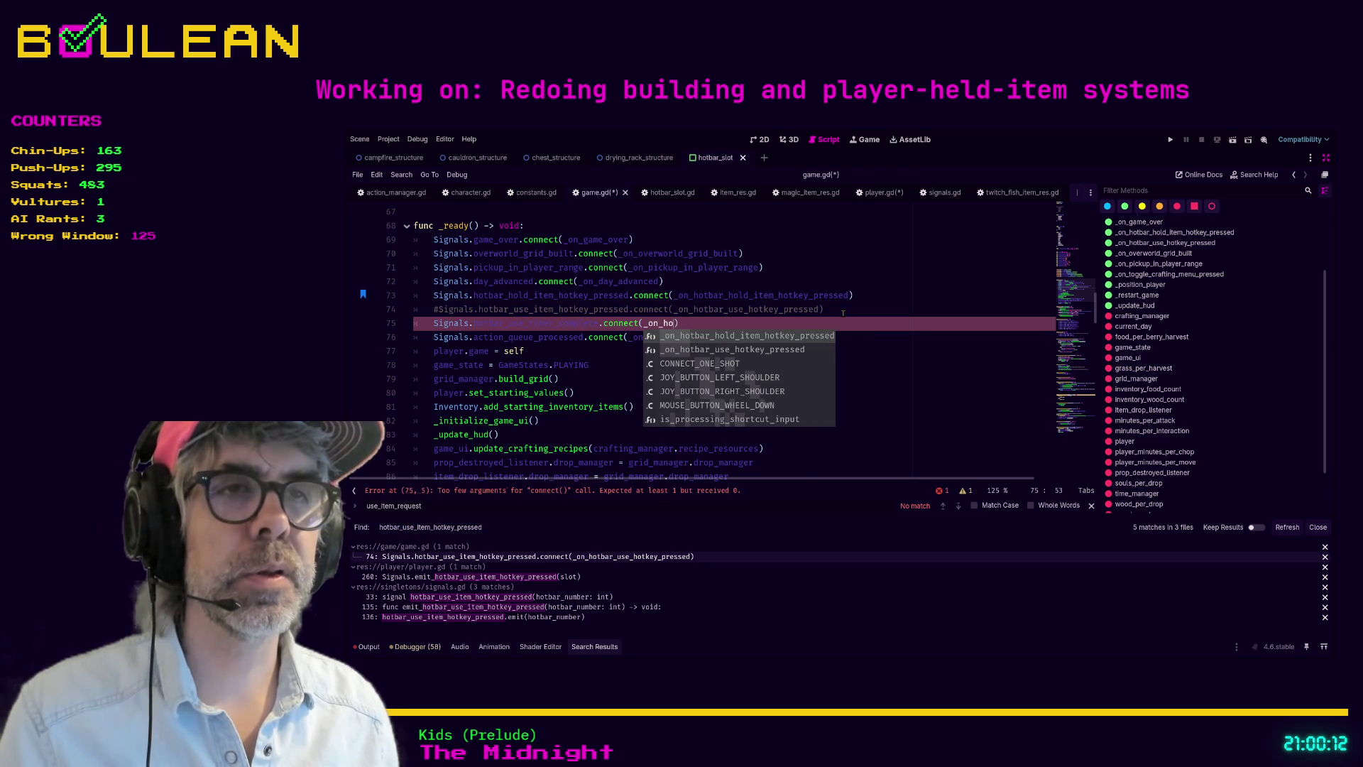
{"action": "type", "text": "r"}
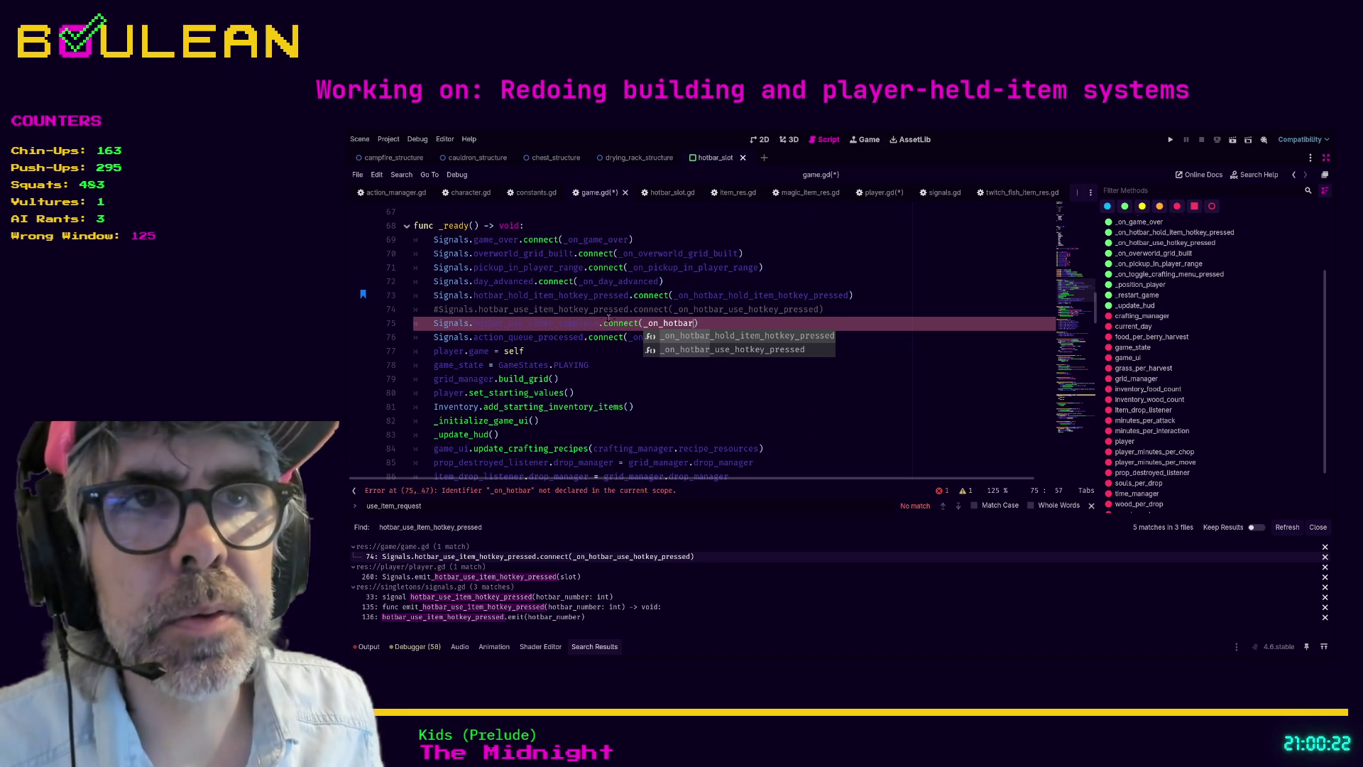
{"action": "double_click", "coordinate": [573, 324]}
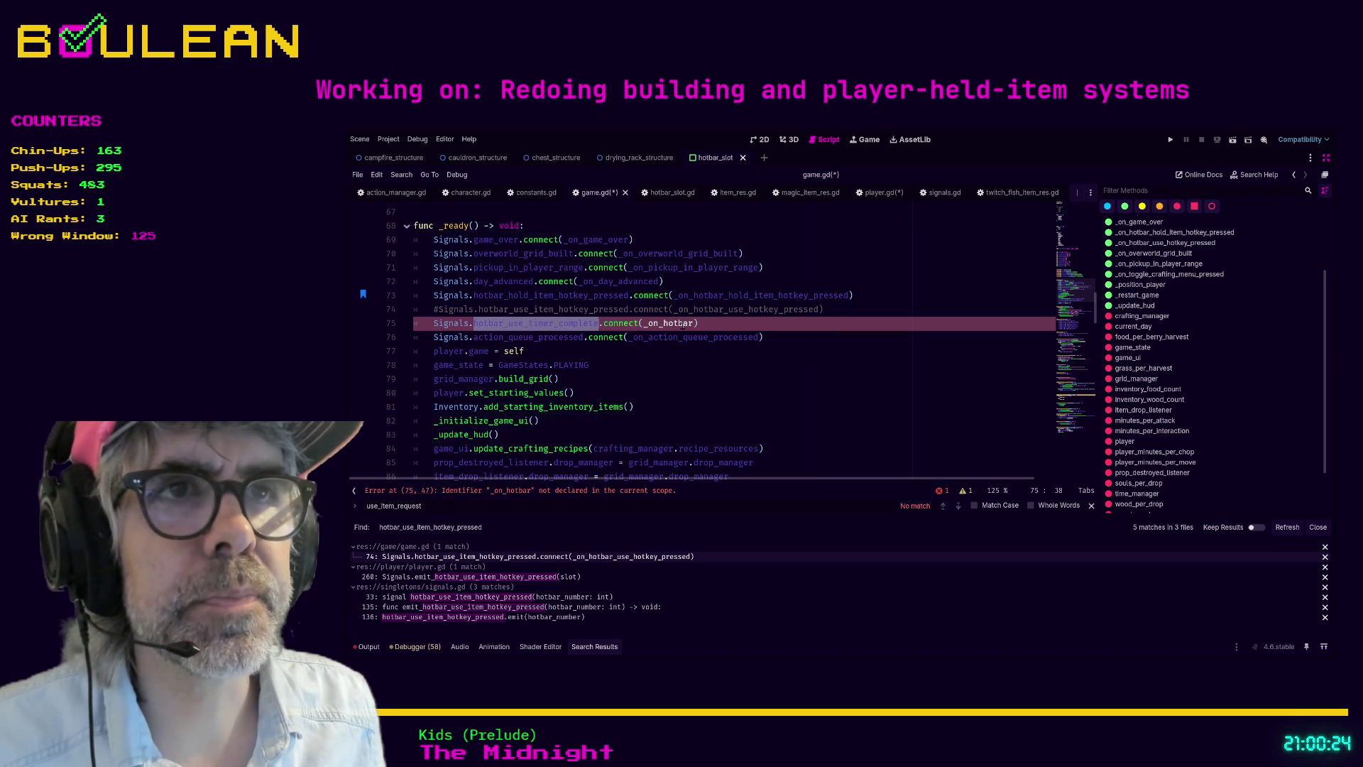
{"action": "double_click", "coordinate": [664, 323]}
{"action": "type", "text": "_on_hotbar_use_timer_complete"}
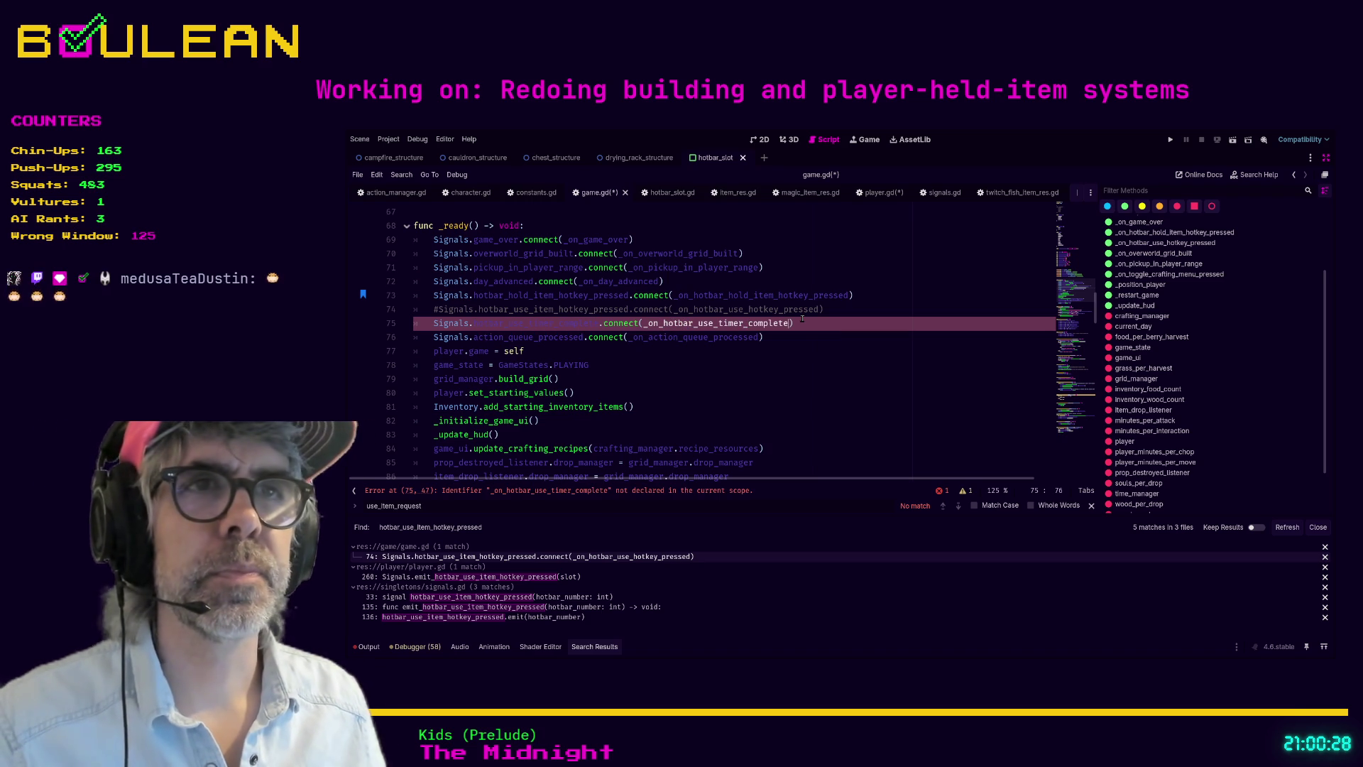
{"action": "double_click", "coordinate": [755, 323]}
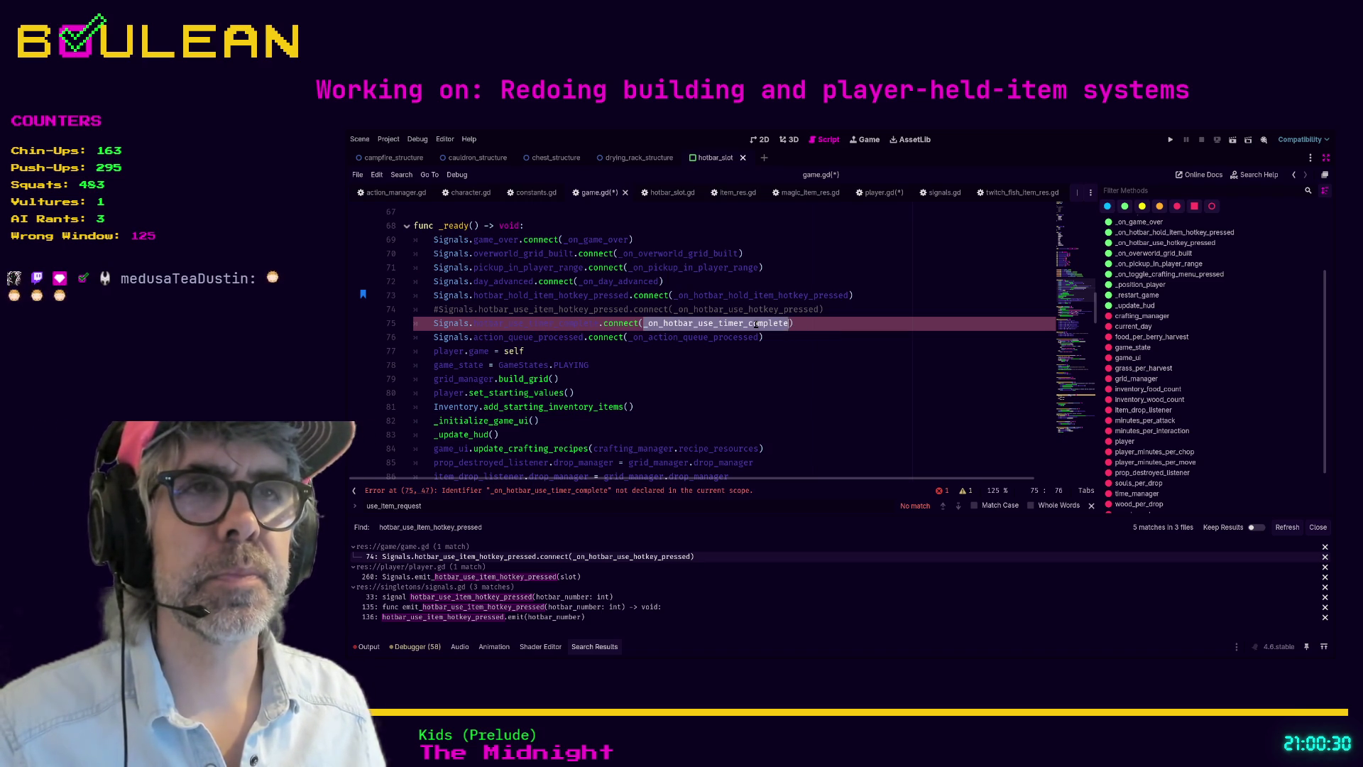
Step: Make sure line 74 ends up commented out, then start a search within game.gd
{"action": "left_click", "coordinate": [738, 308]}
{"action": "key", "text": "ctrl+k"}
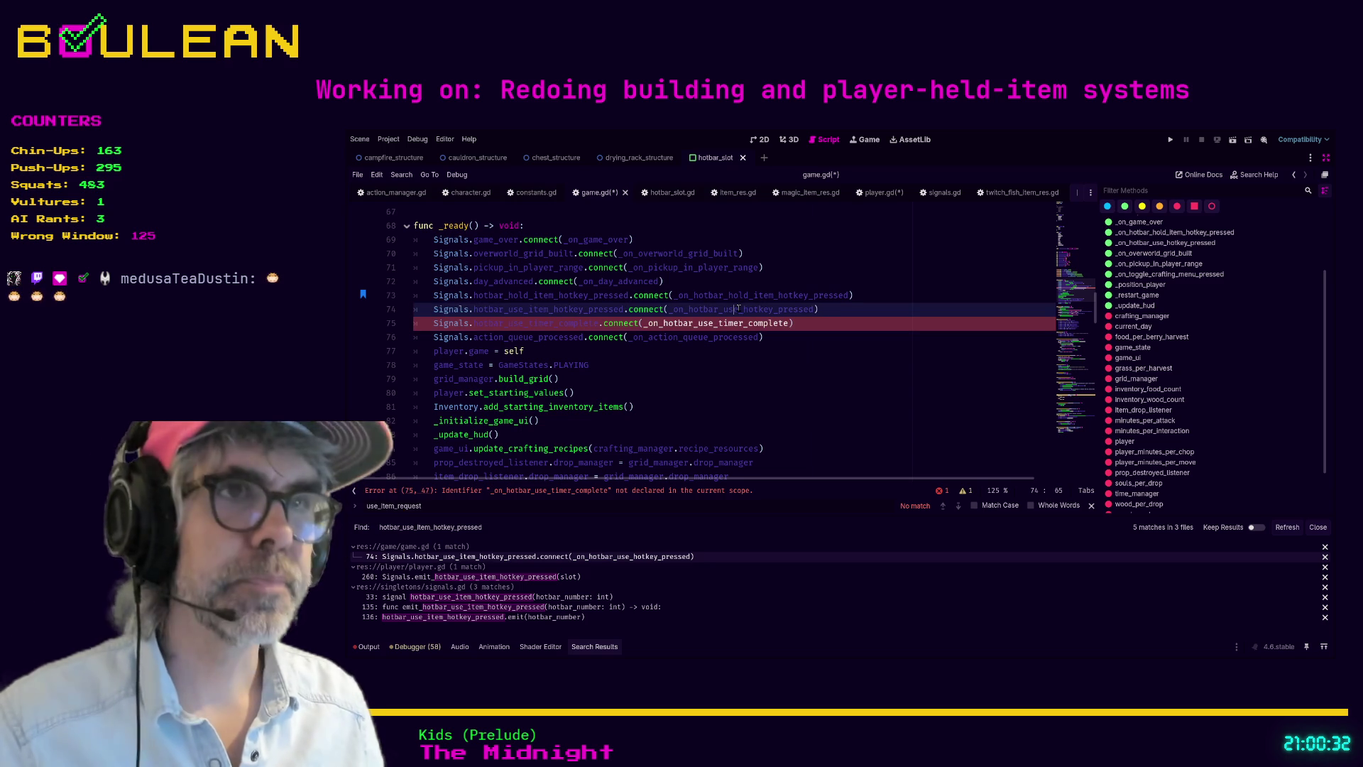
{"action": "left_click", "coordinate": [837, 310]}
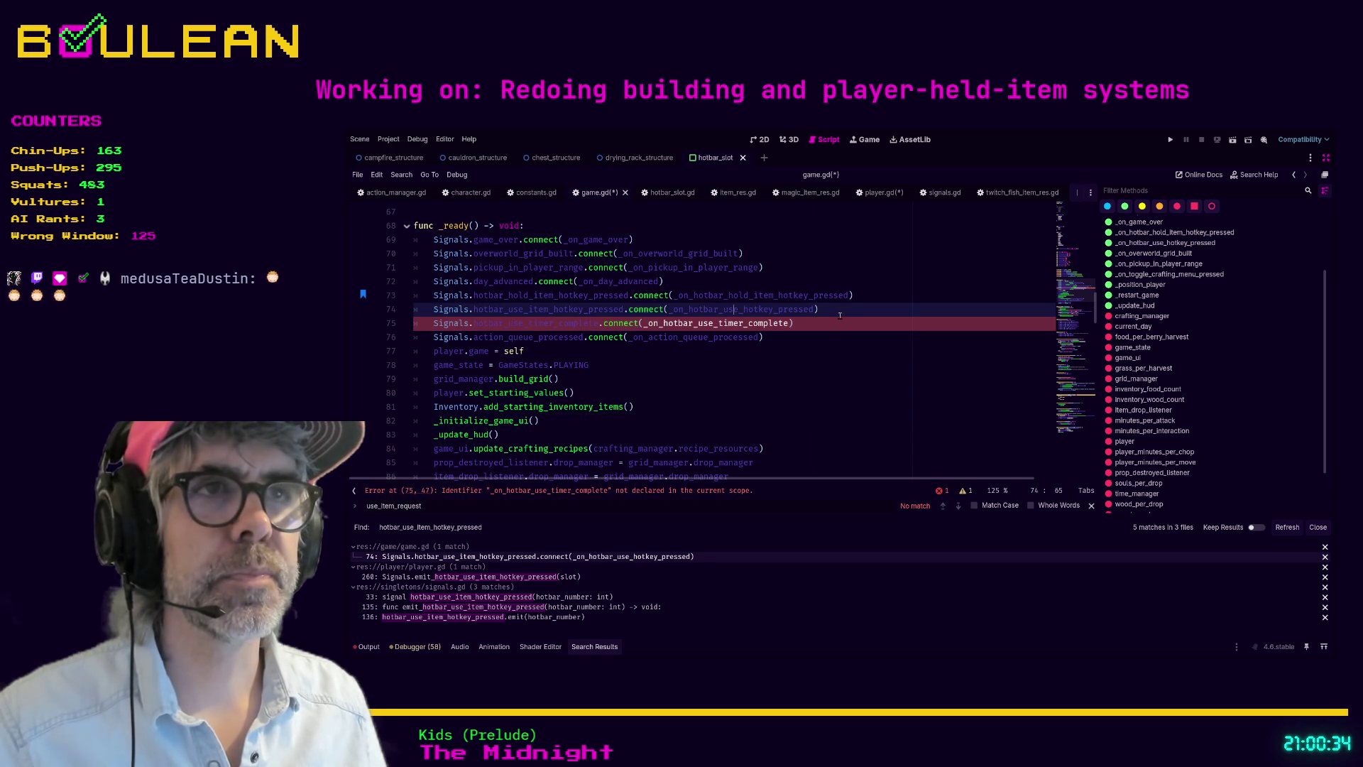
{"action": "key", "text": "ctrl+k"}
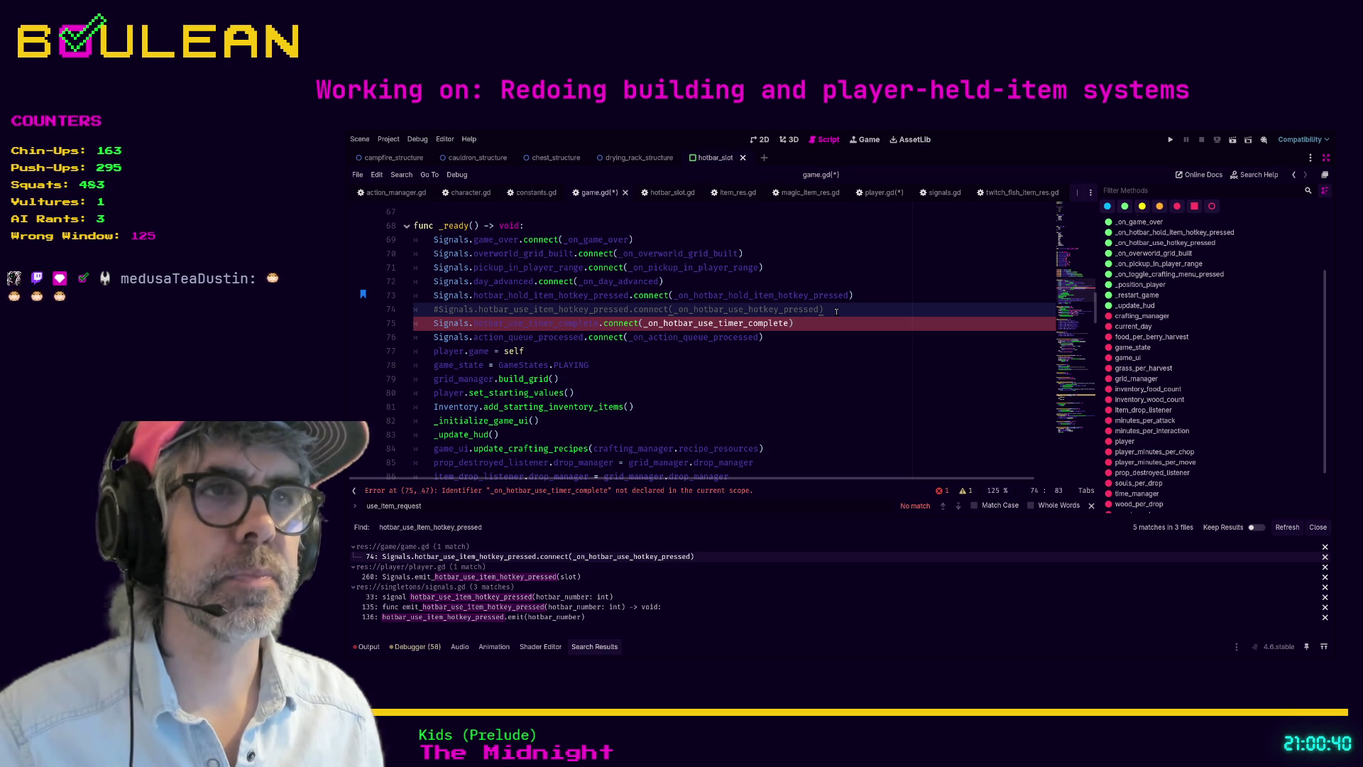
{"action": "key", "text": "ctrl+f"}
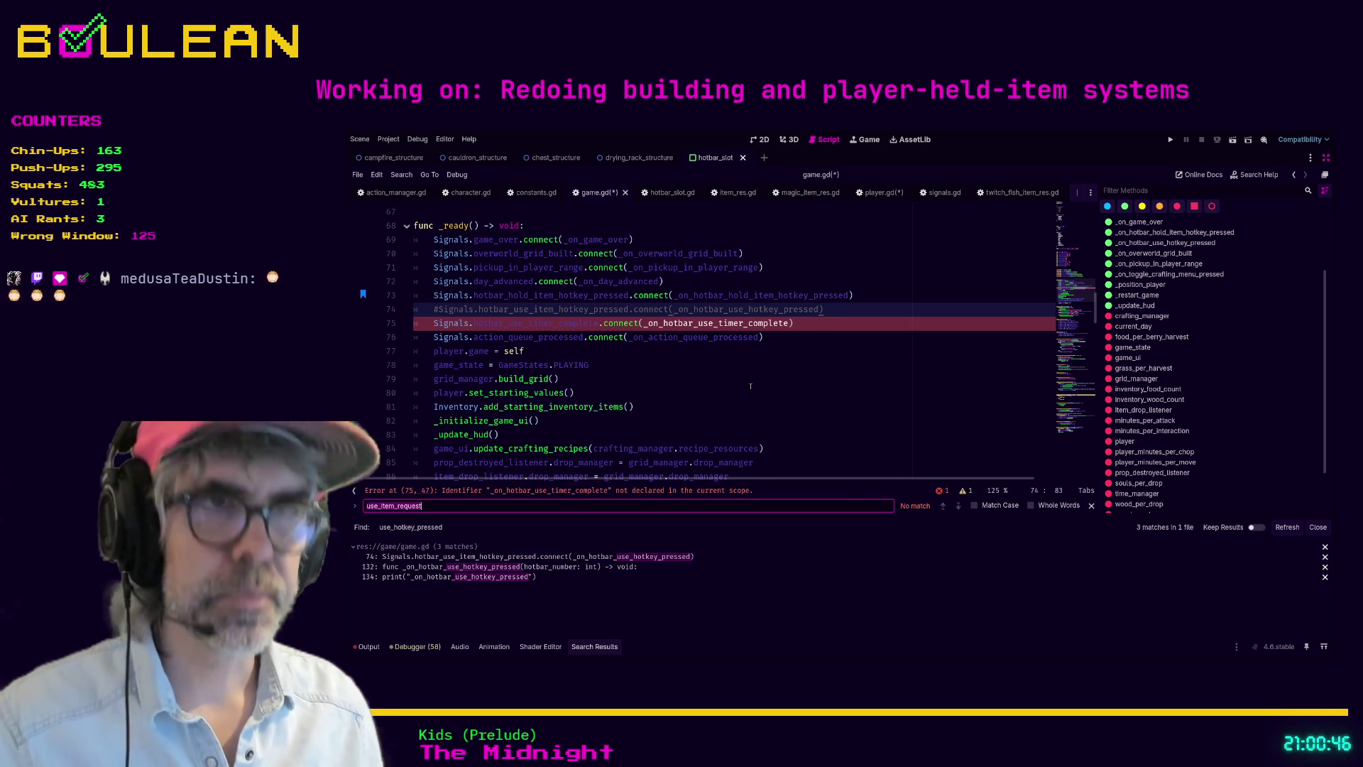
Step: Add func _on_hotbar_use_timer_complete(item: ItemRes) -> void below the hotkey-pressed handler
{"action": "type", "text": "on_hotbar_use"}
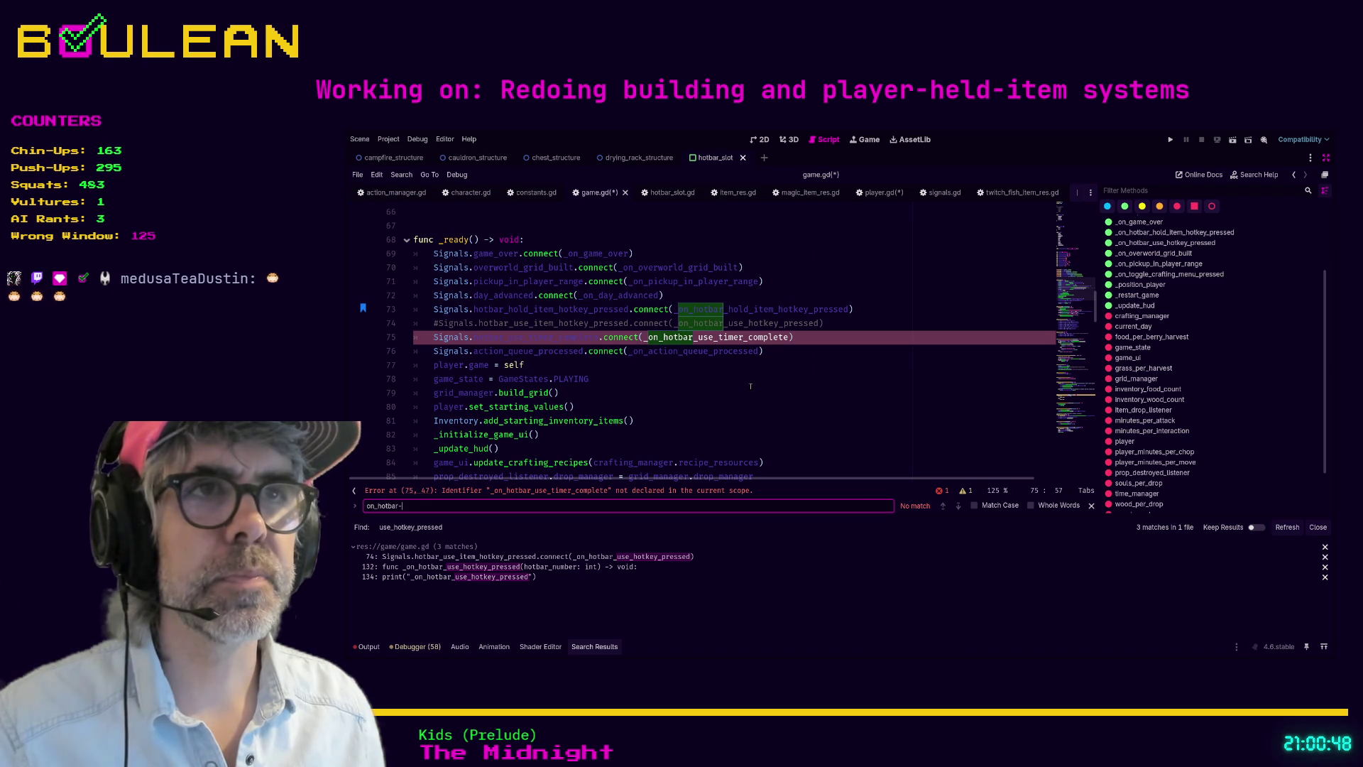
{"action": "type", "text": "_hotkey"}
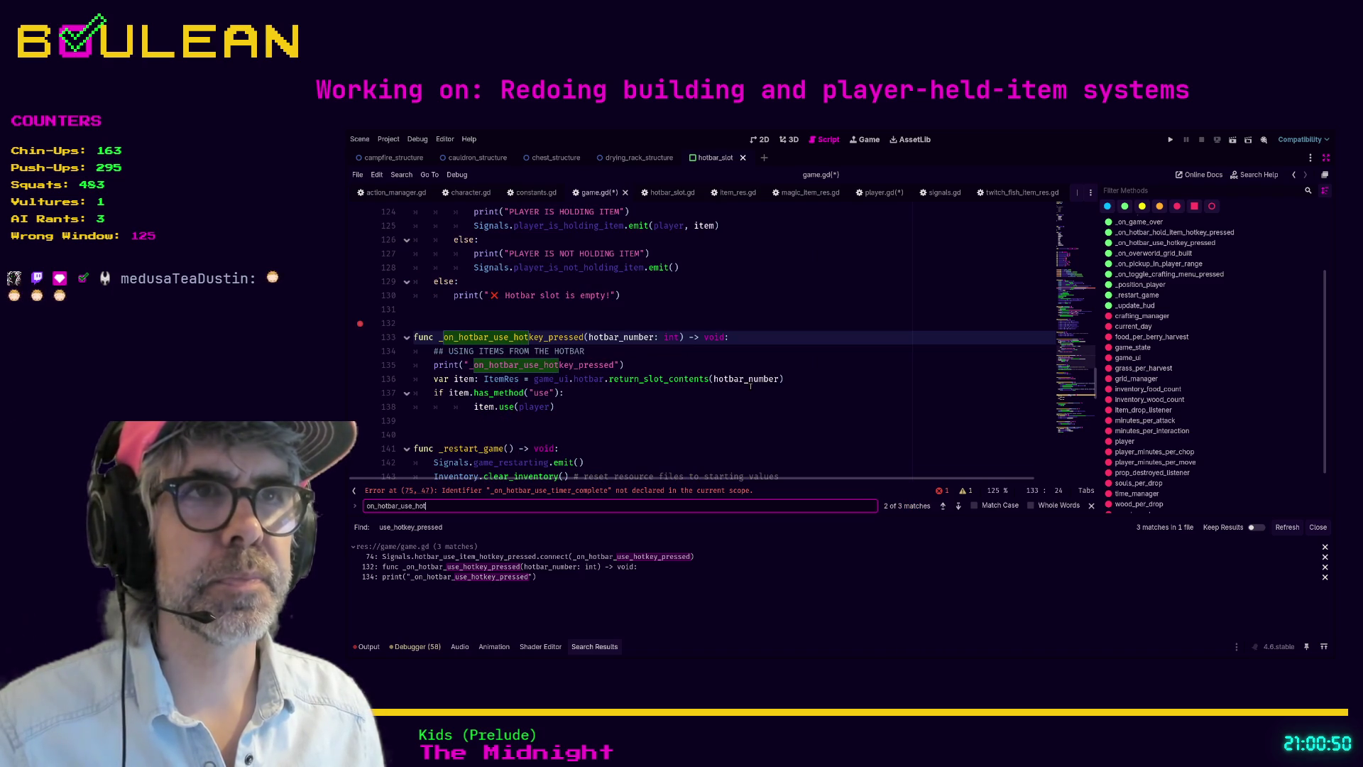
{"action": "left_click", "coordinate": [700, 400]}
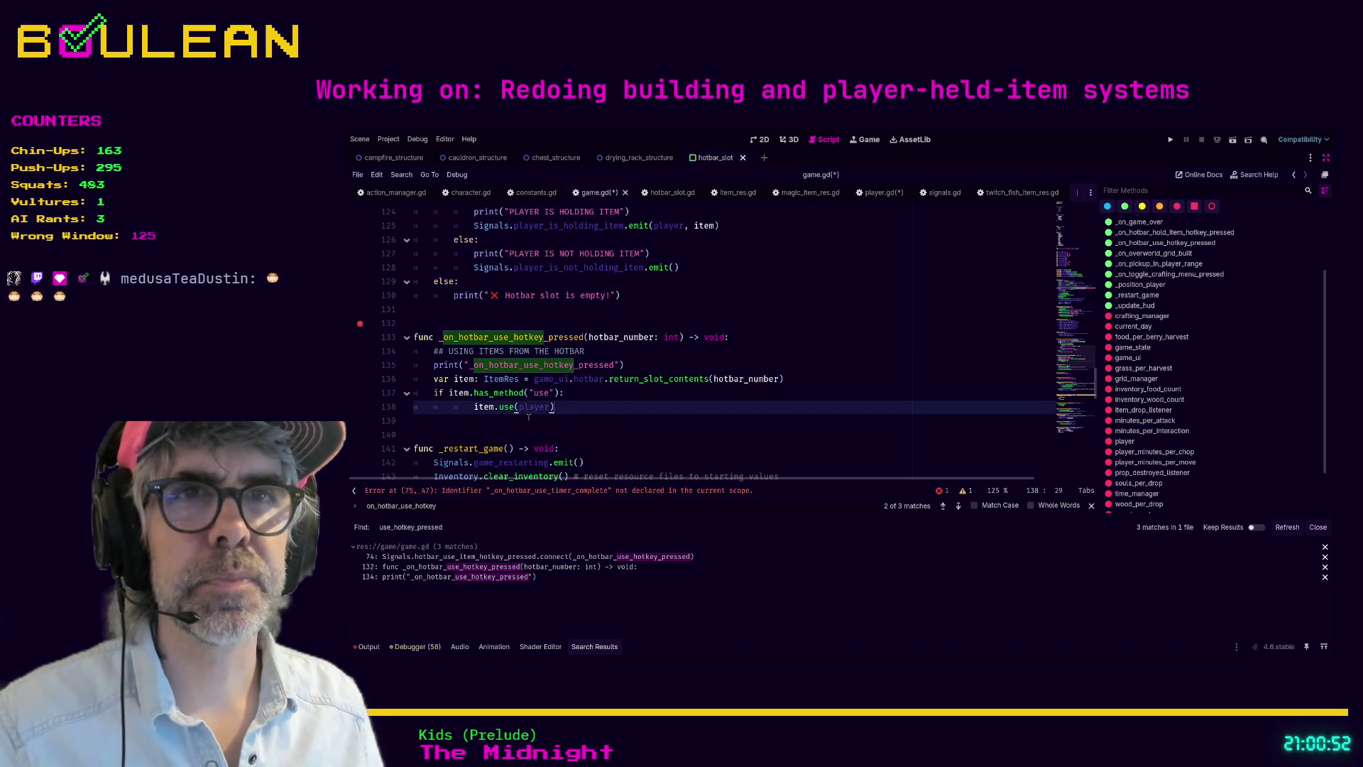
{"action": "left_click", "coordinate": [519, 432]}
{"action": "key", "text": "Return"}
{"action": "key", "text": "Return"}
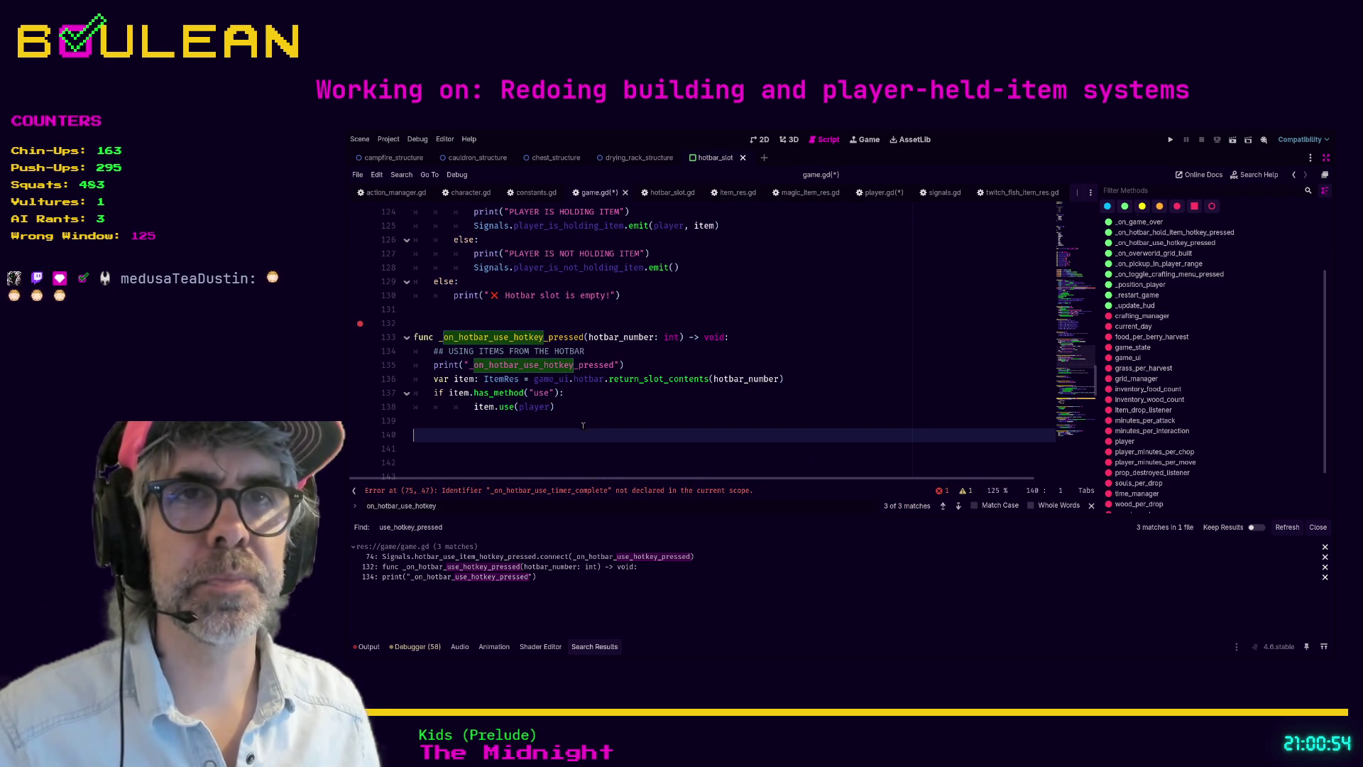
{"action": "key", "text": "Up"}
{"action": "key", "text": "Up"}
{"action": "type", "text": "func _on_hotbar_use_timer_complete"}
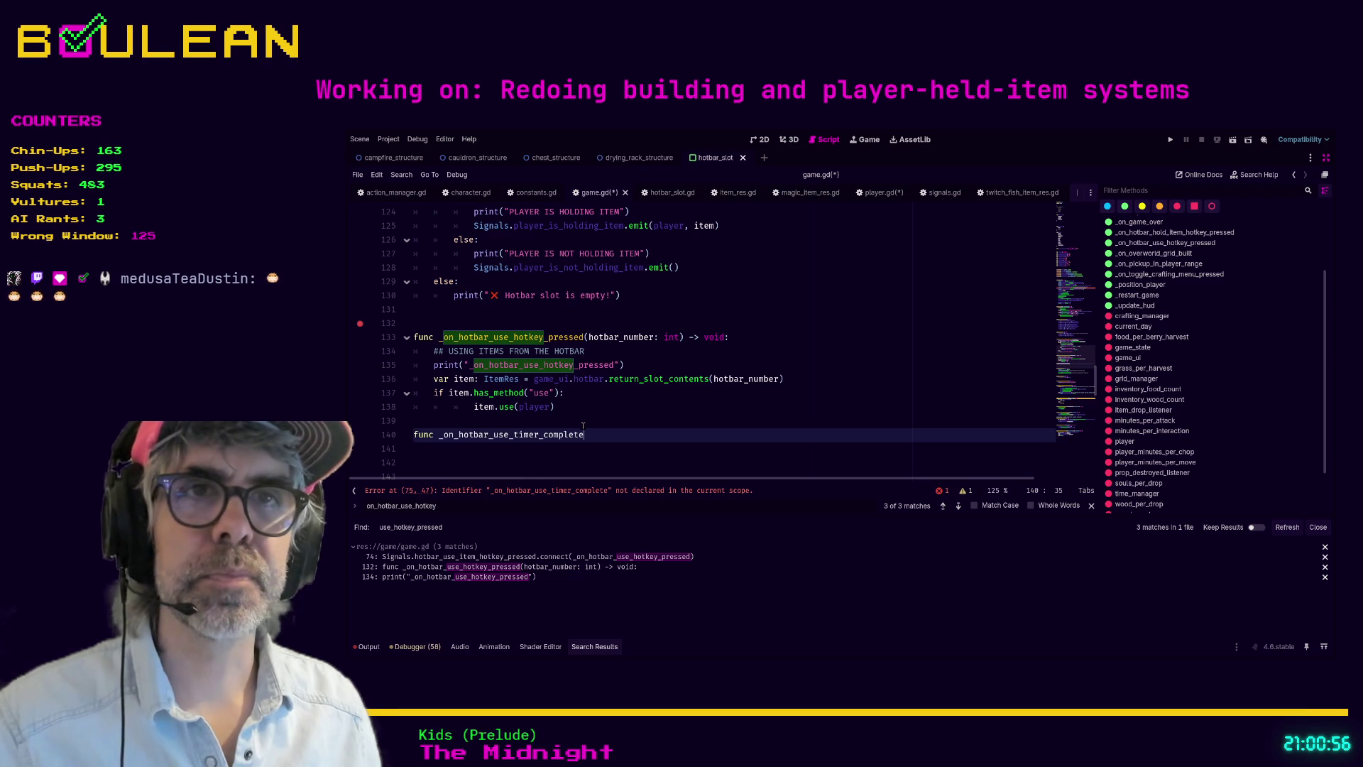
{"action": "type", "text": "(hotbar"}
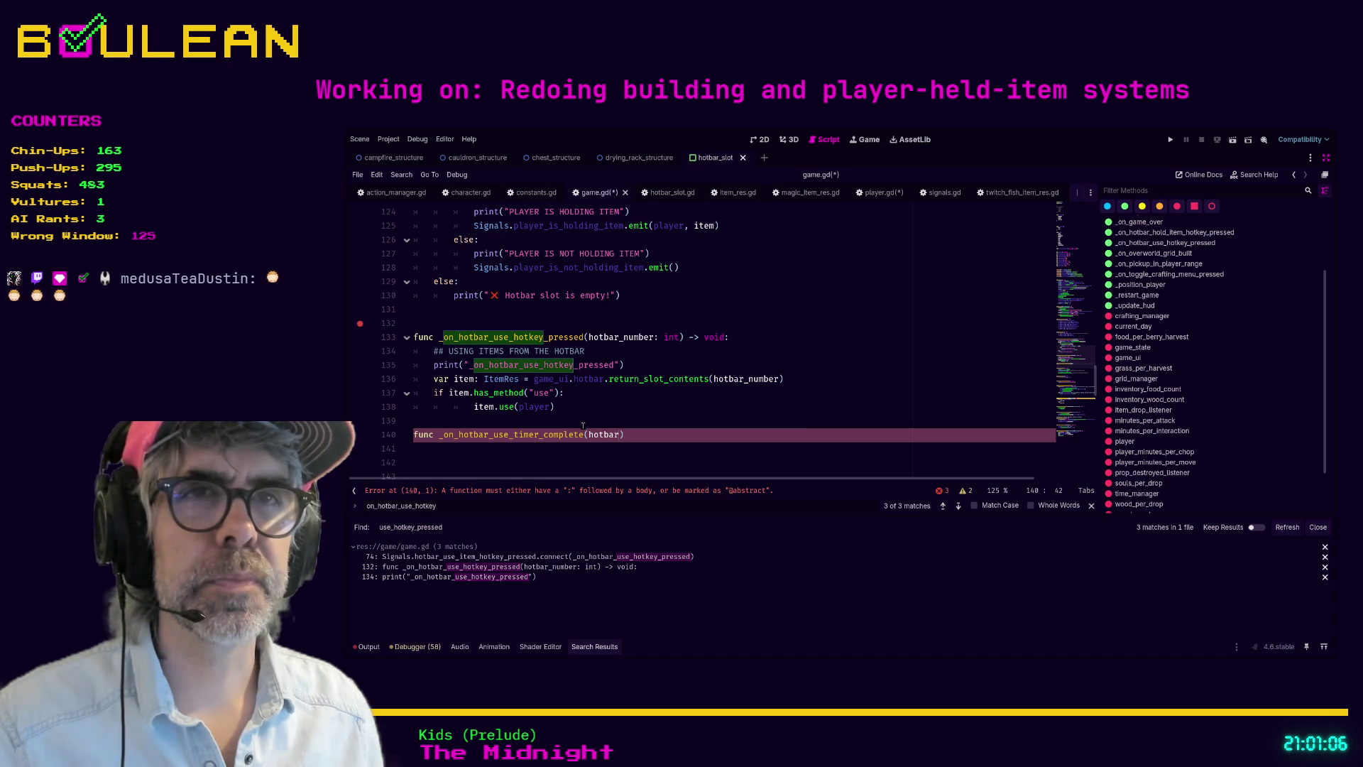
{"action": "key", "text": "BackSpace"}
{"action": "key", "text": "BackSpace"}
{"action": "key", "text": "BackSpace"}
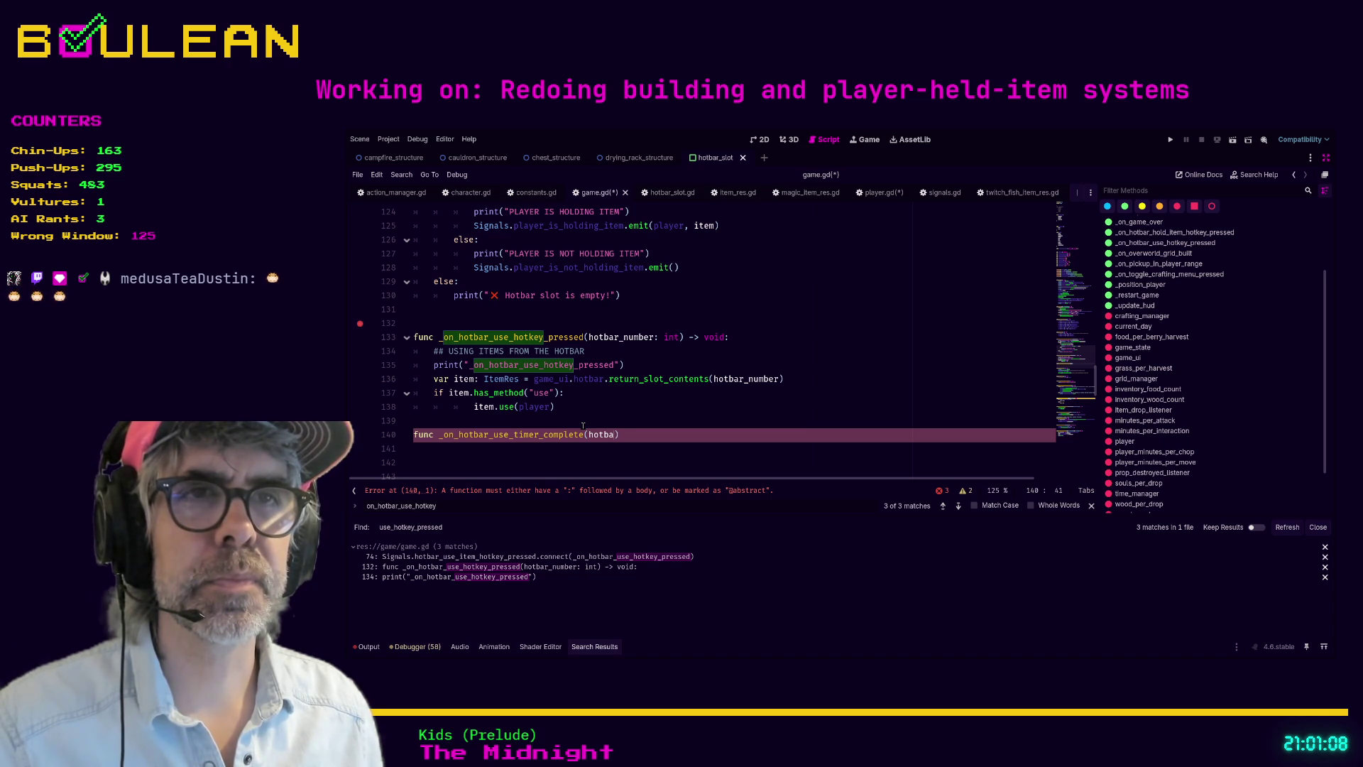
{"action": "type", "text": "item: Item"}
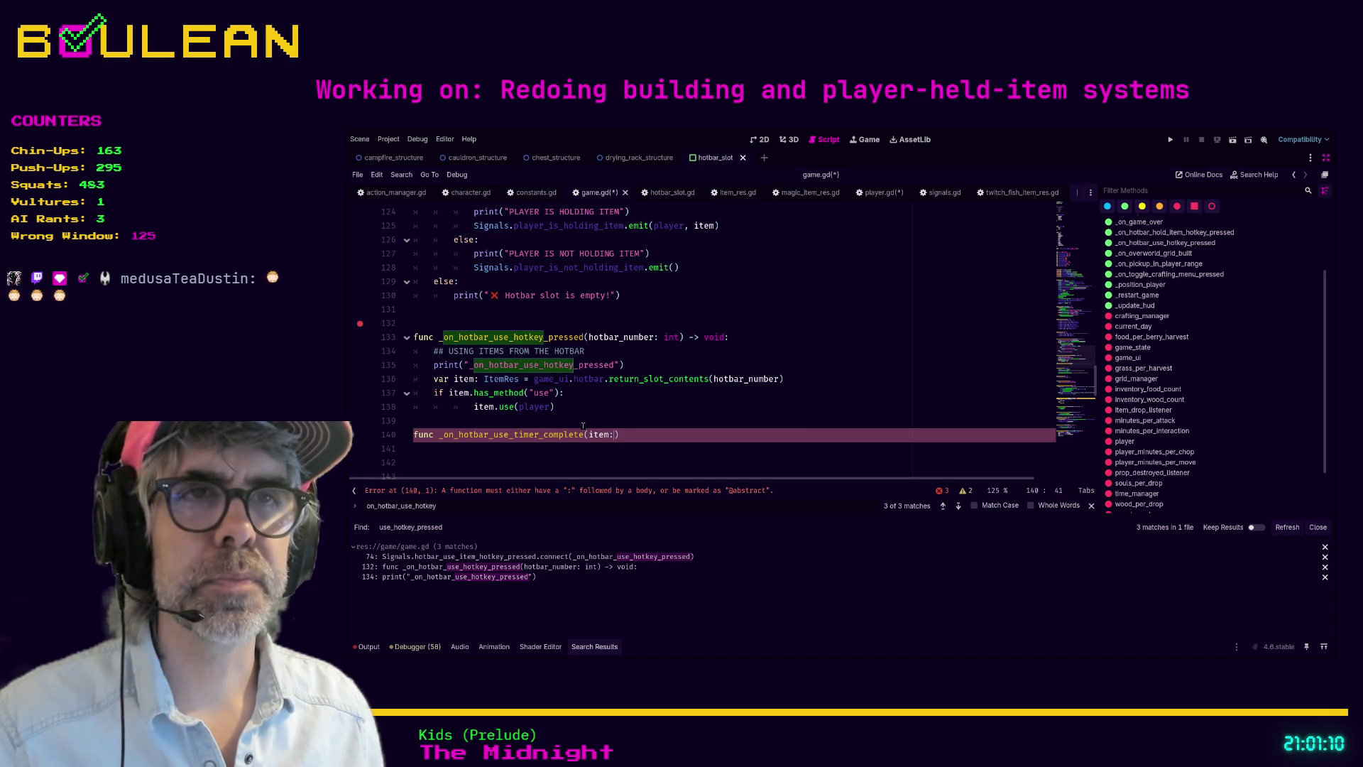
{"action": "type", "text": "Res) "}
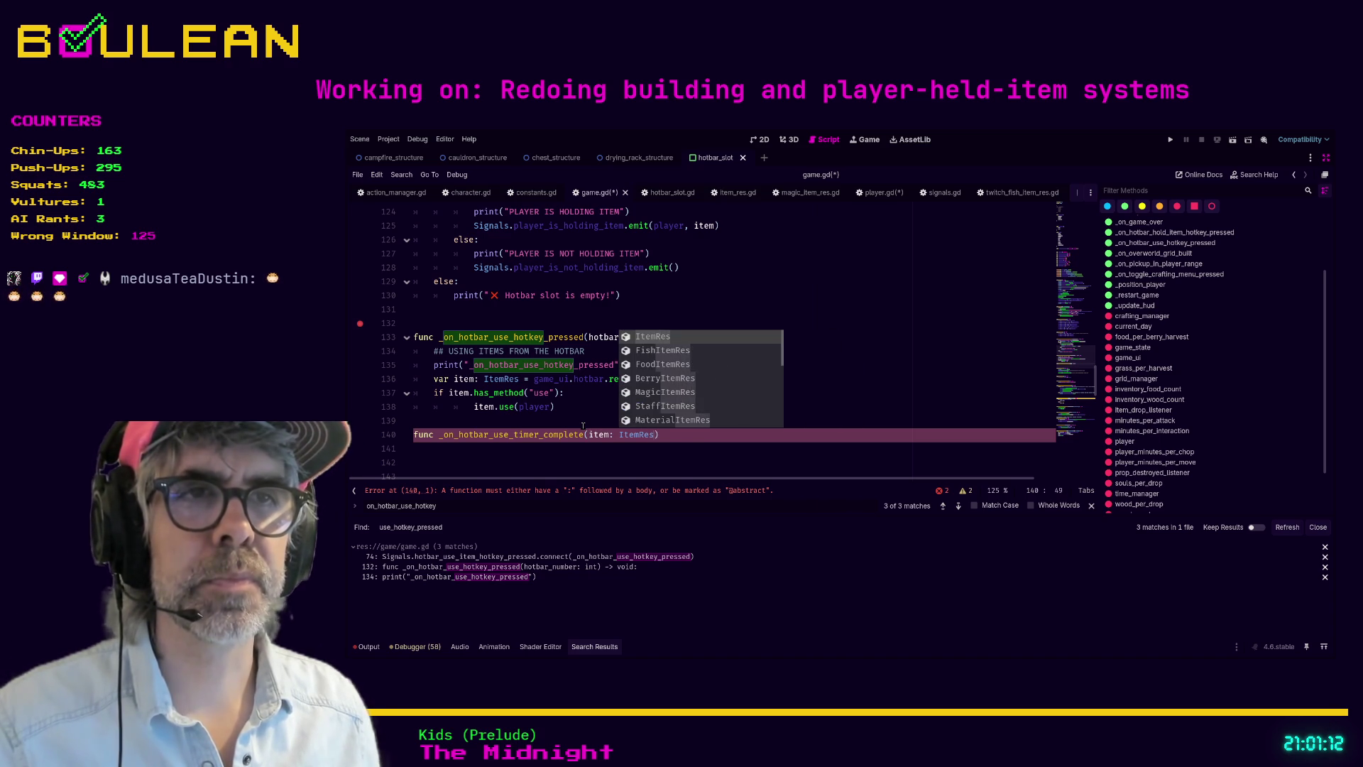
{"action": "type", "text": "-> void:"}
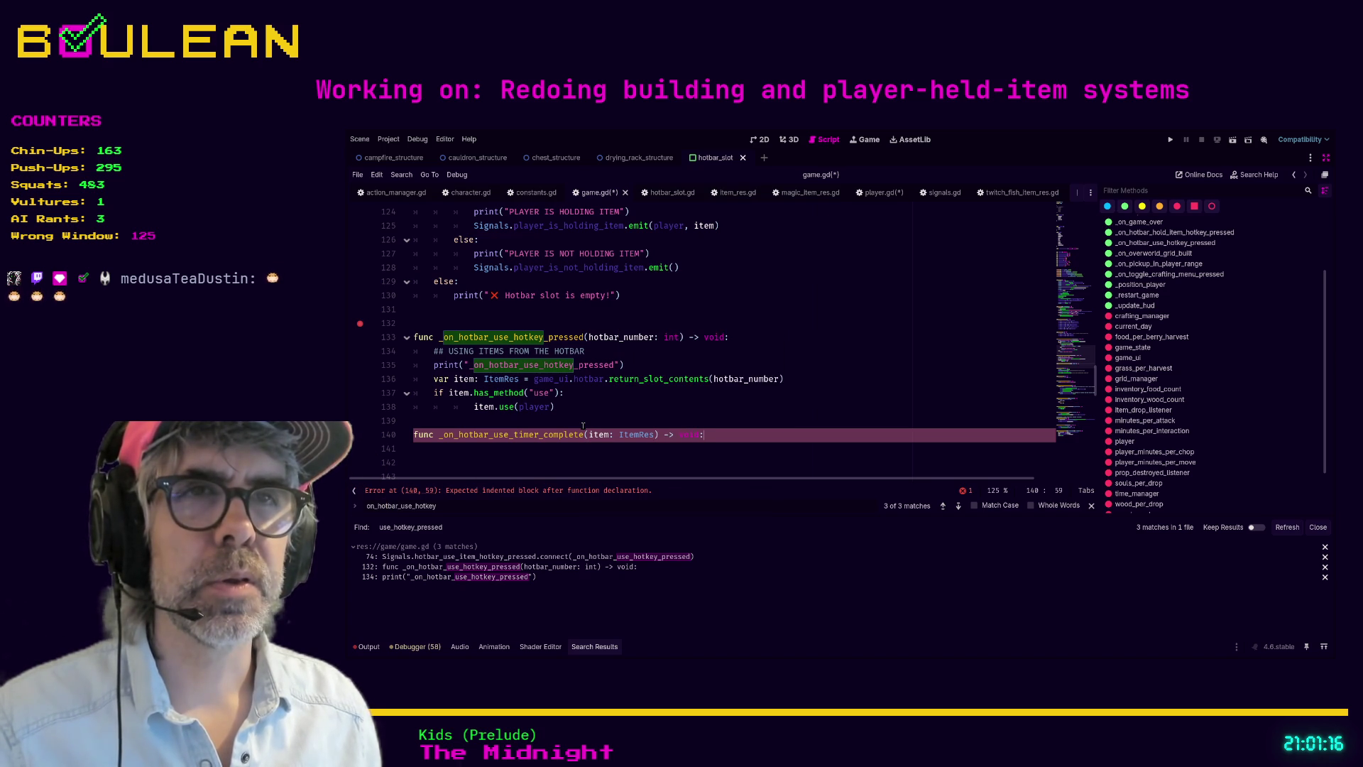
{"action": "key", "text": "Return"}
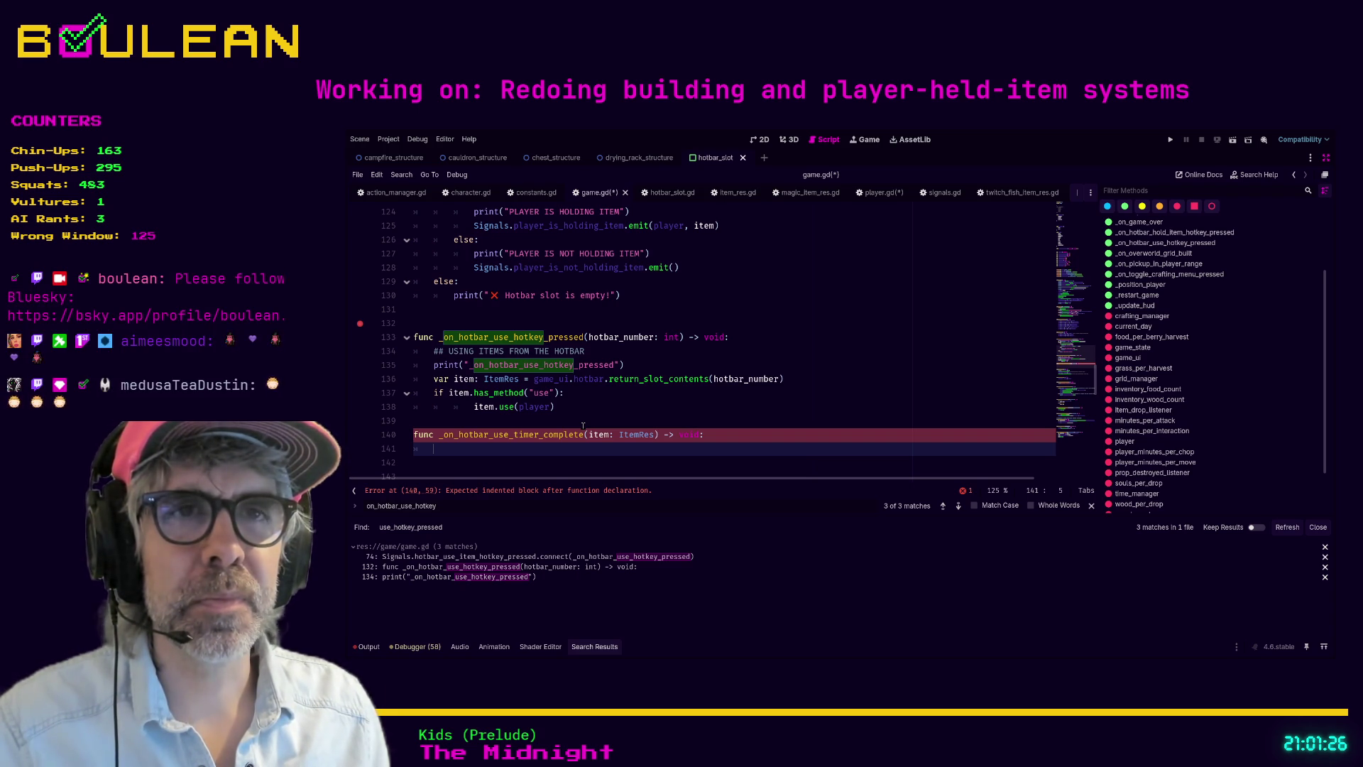
Step: Write the body as assert(item.has_method("use")) followed by item.use(player)
{"action": "type", "text": "if item.has_"}
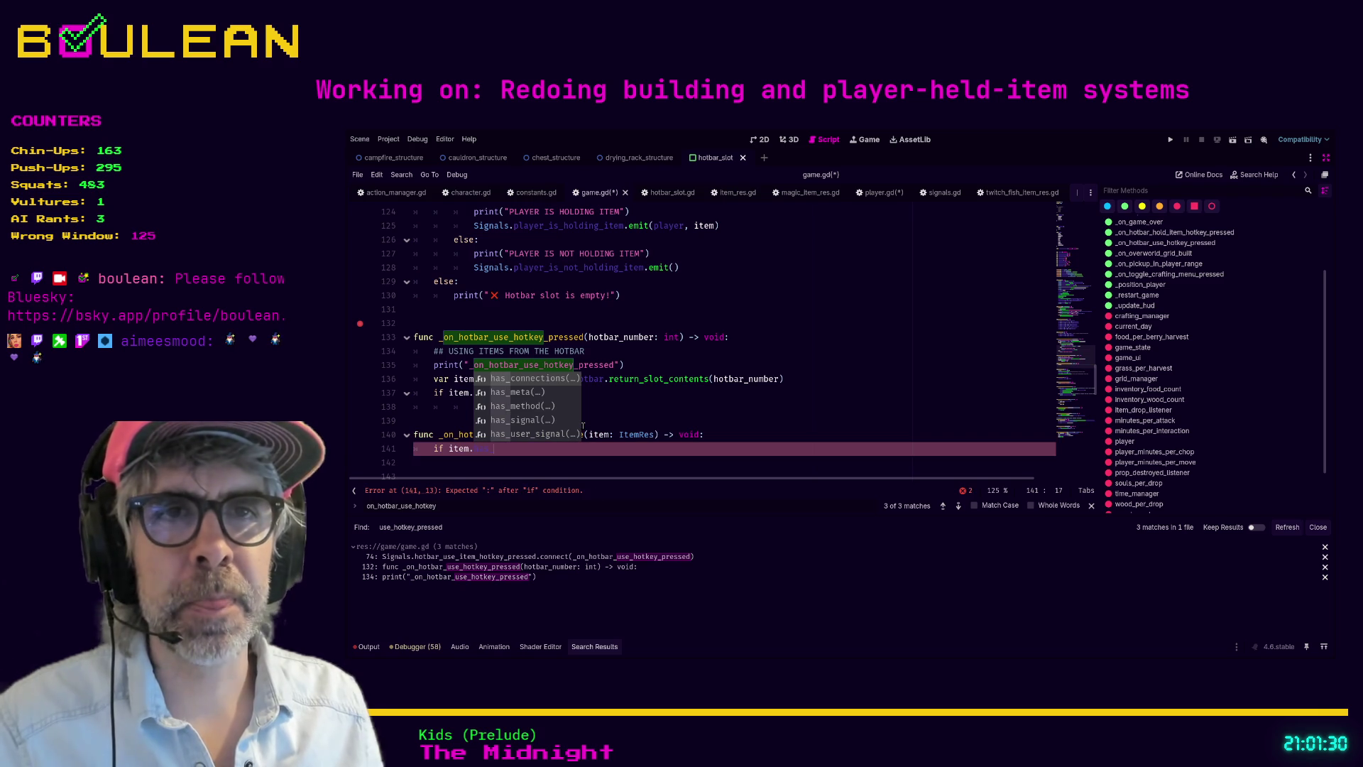
{"action": "key", "text": "BackSpace"}
{"action": "key", "text": "BackSpace"}
{"action": "key", "text": "BackSpace"}
{"action": "type", "text": "asser"}
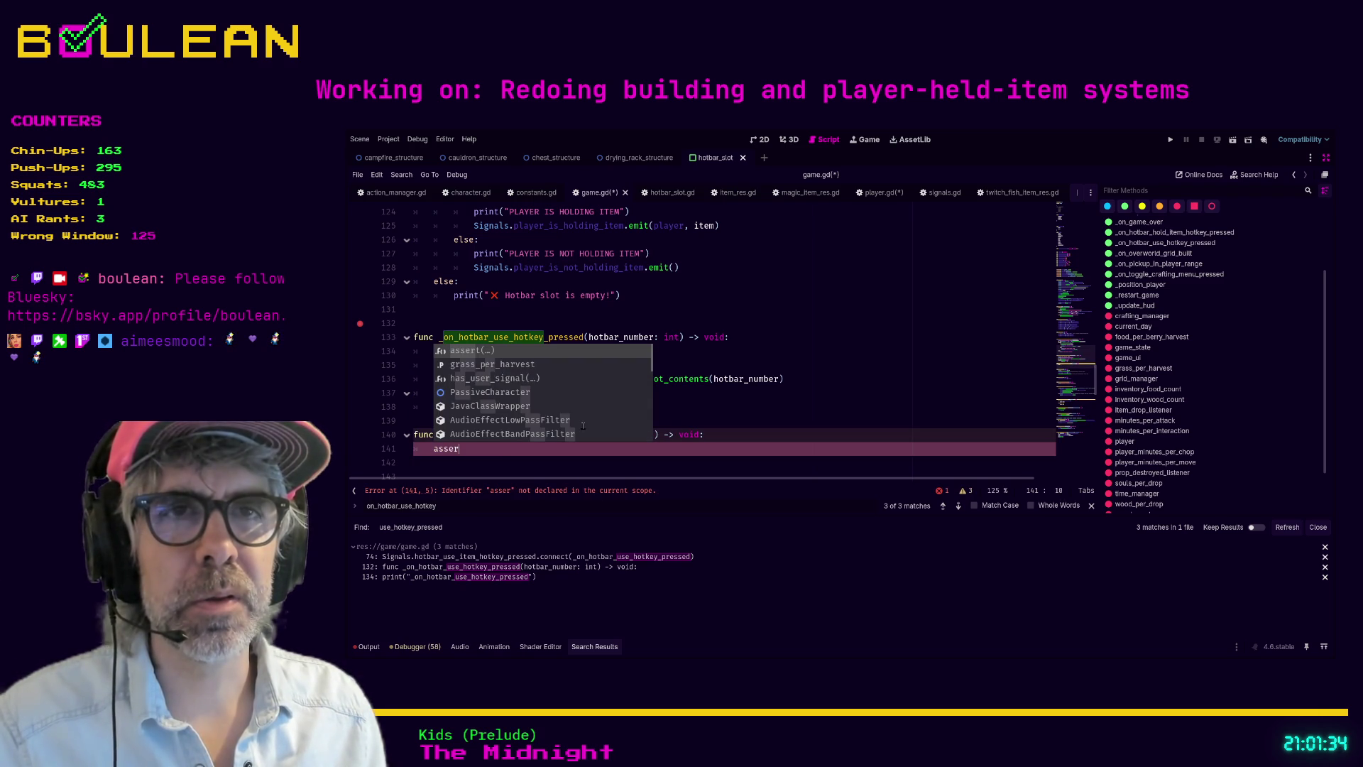
{"action": "key", "text": "Return"}
{"action": "type", "text": "item"}
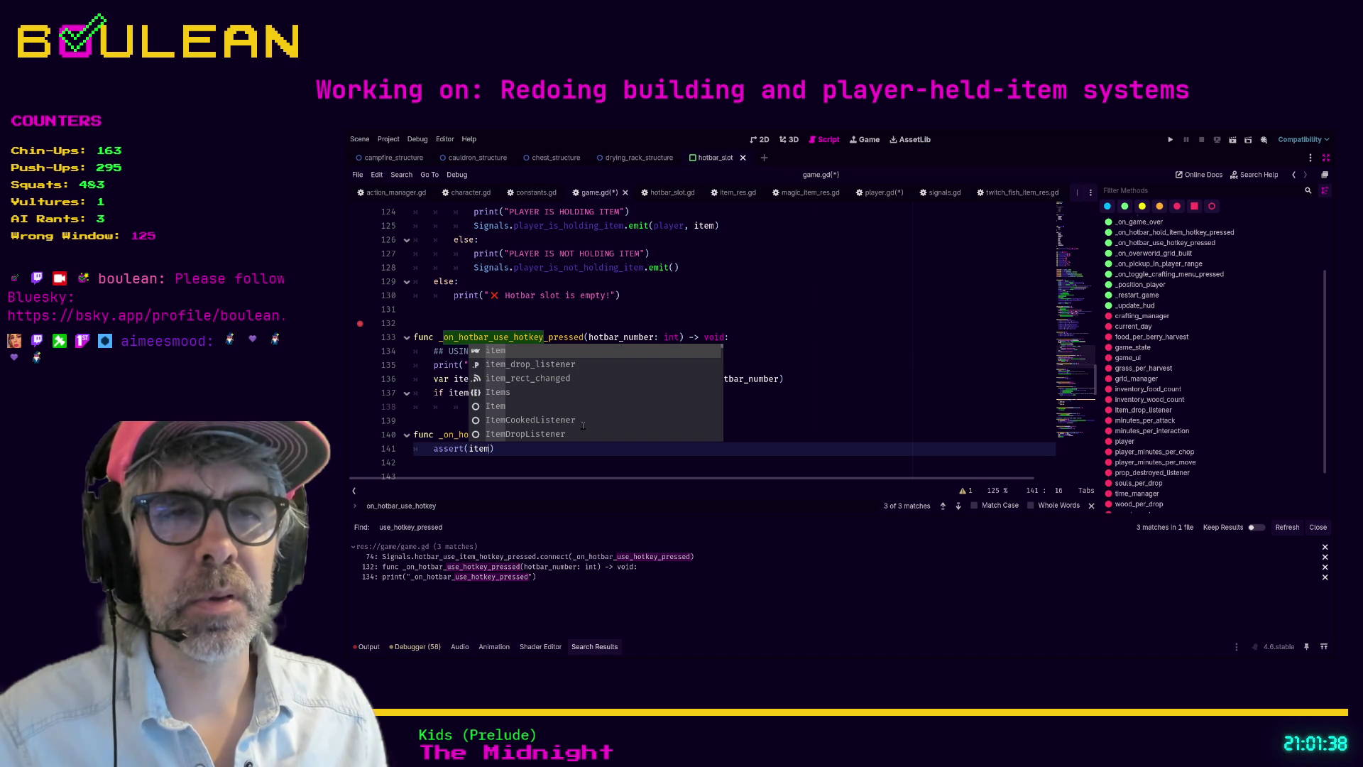
{"action": "type", "text": ".has"}
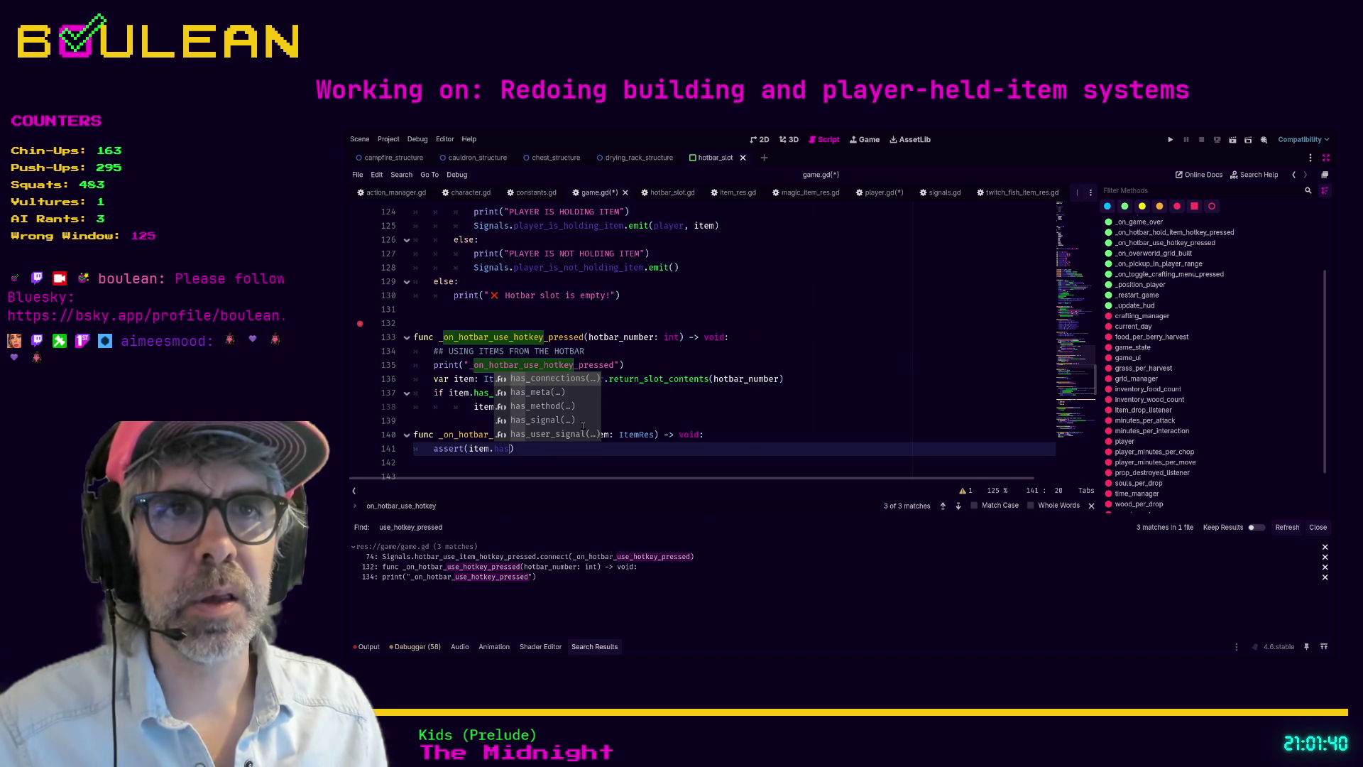
{"action": "key", "text": "Down"}
{"action": "key", "text": "Down"}
{"action": "key", "text": "Return"}
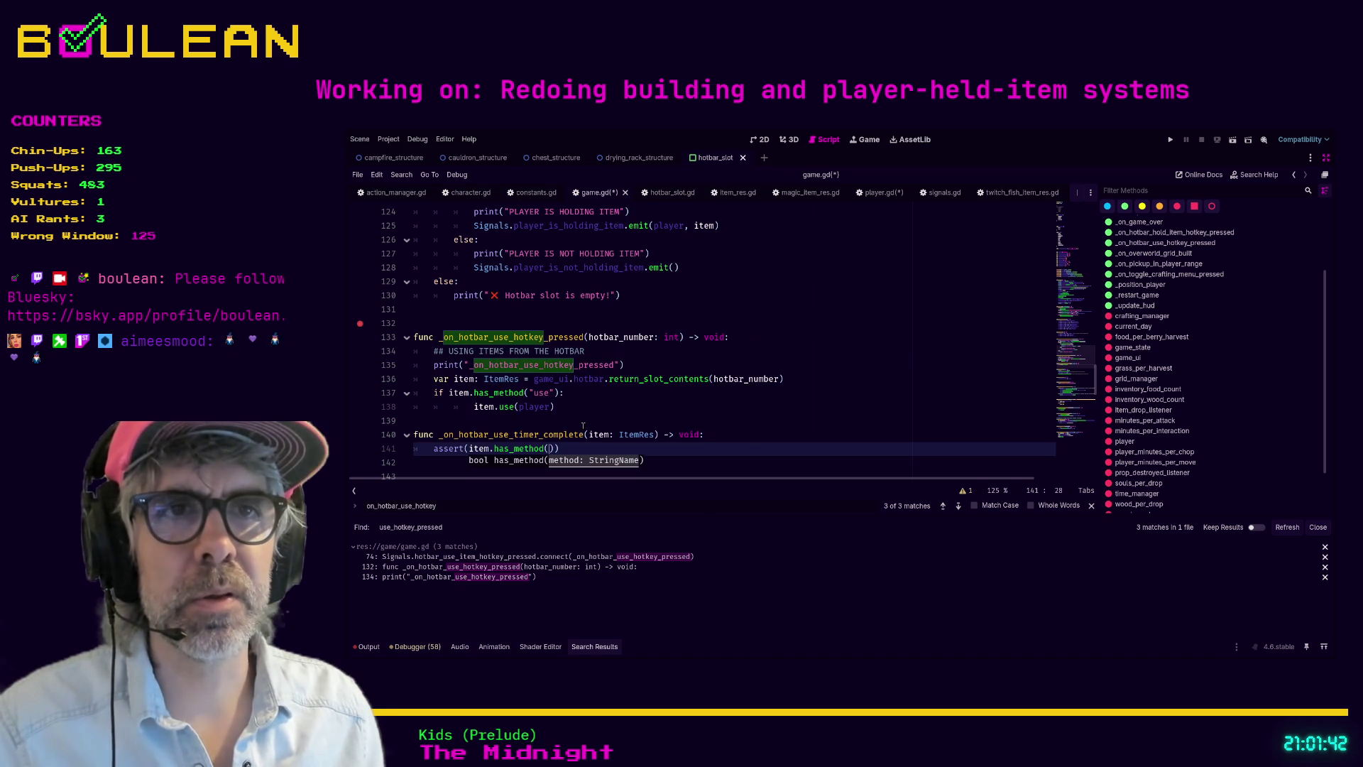
{"action": "type", "text": "\"use"}
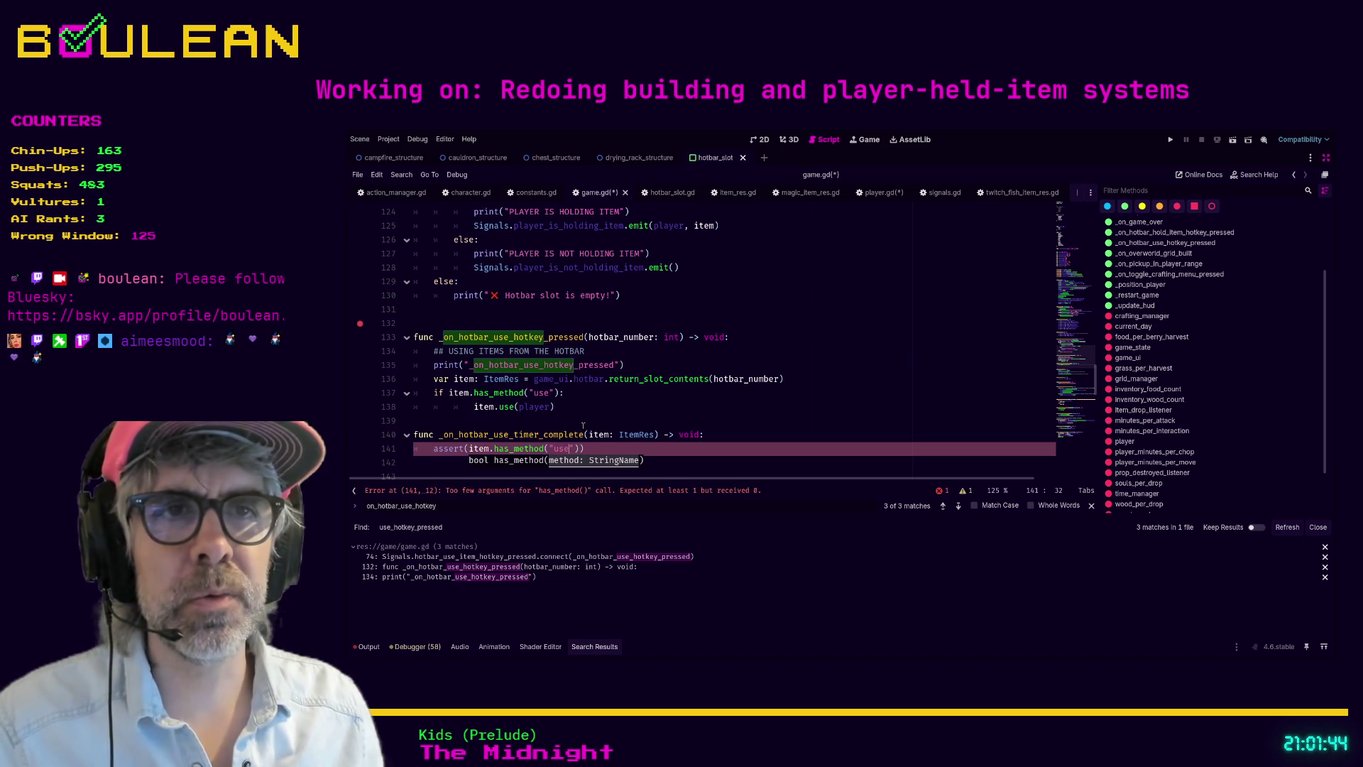
{"action": "left_click", "coordinate": [697, 462]}
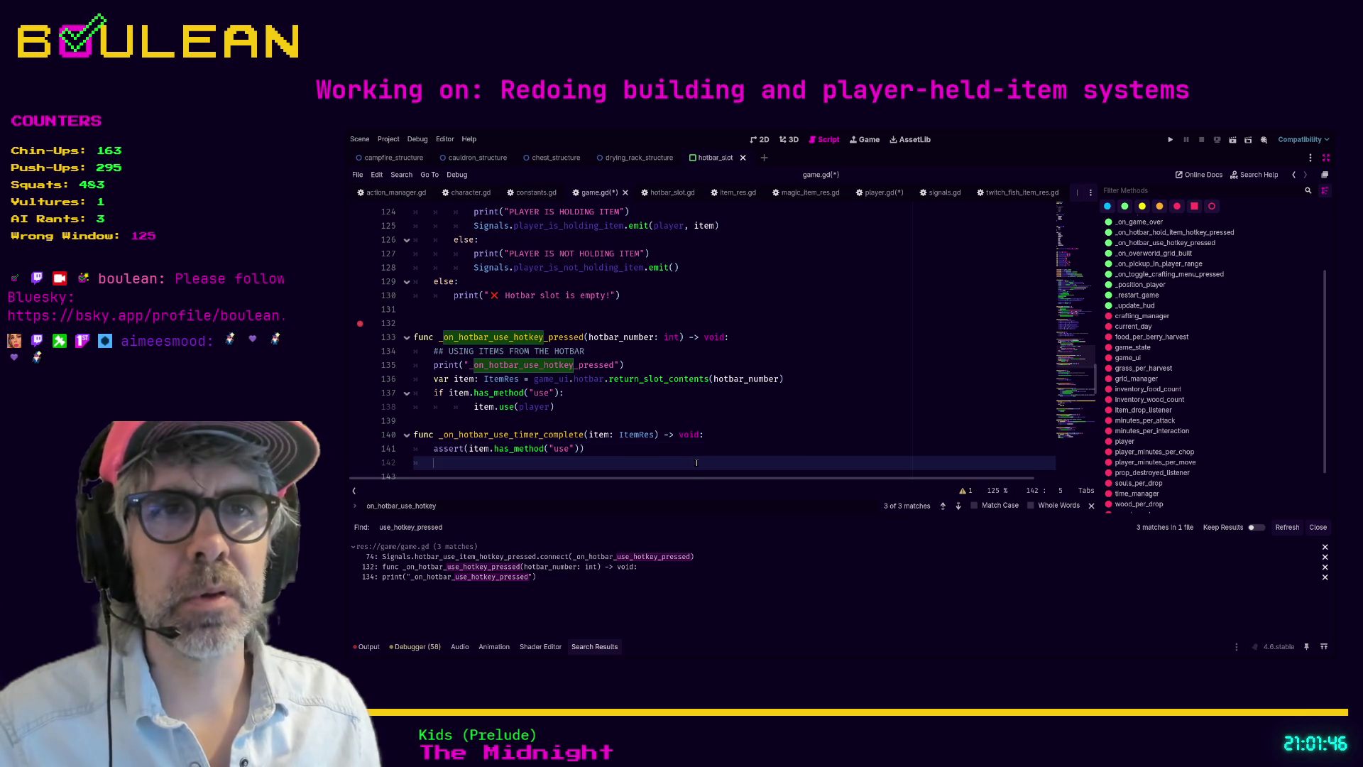
{"action": "type", "text": "item"}
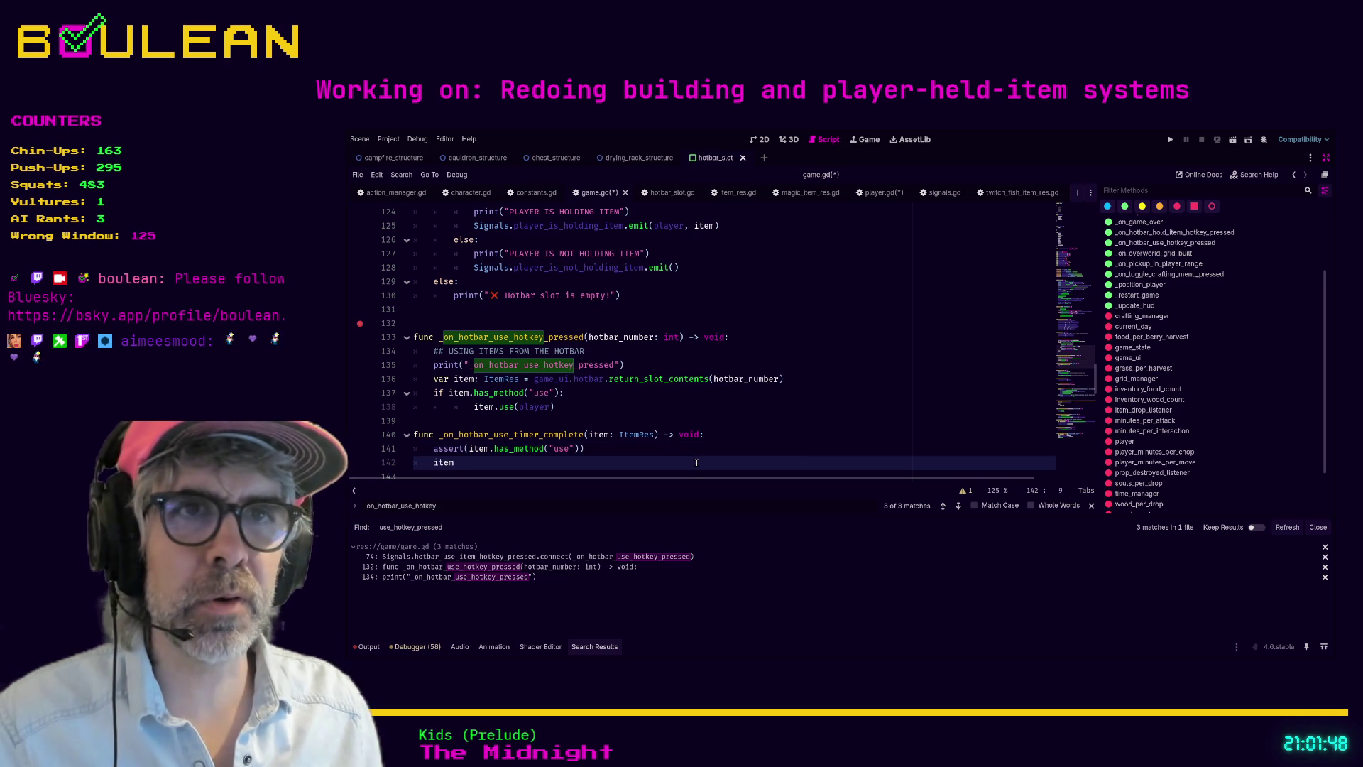
{"action": "type", "text": ".use(pl"}
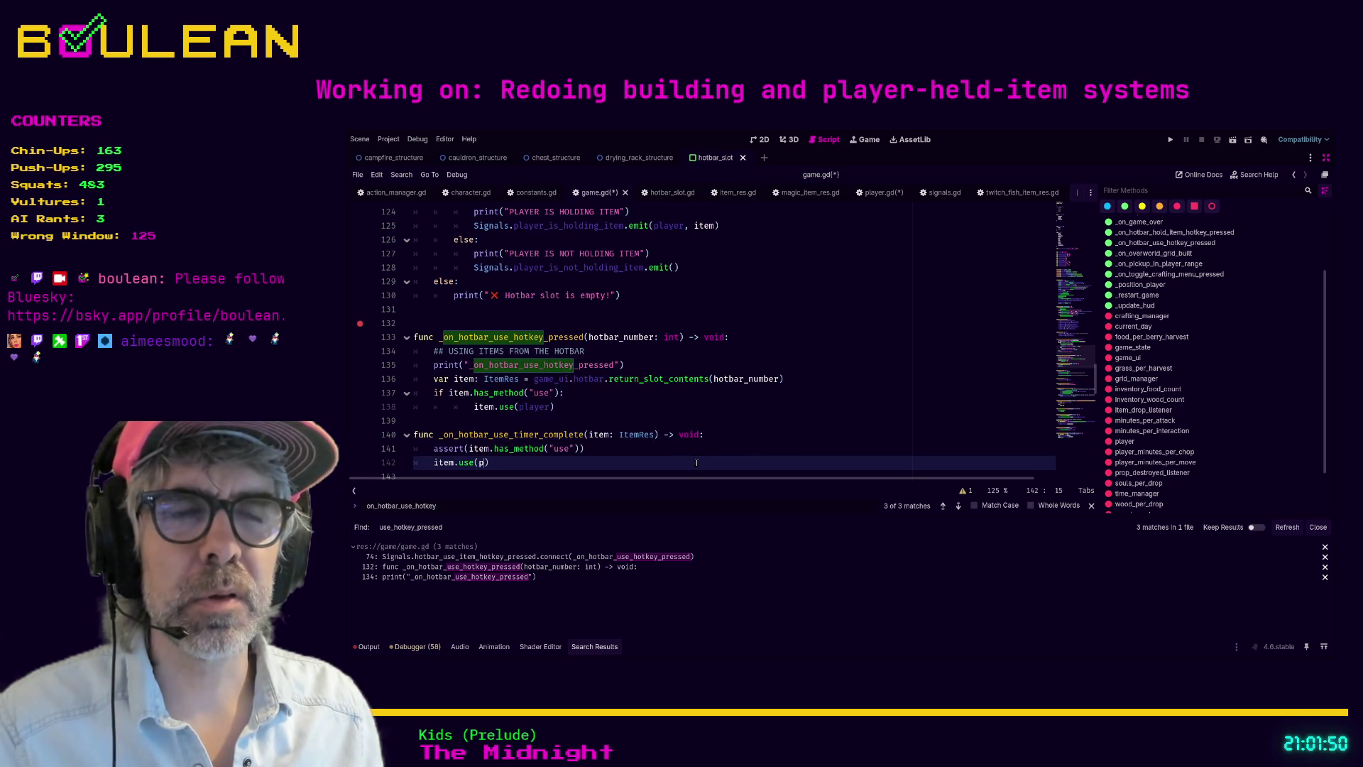
{"action": "key", "text": "Return"}
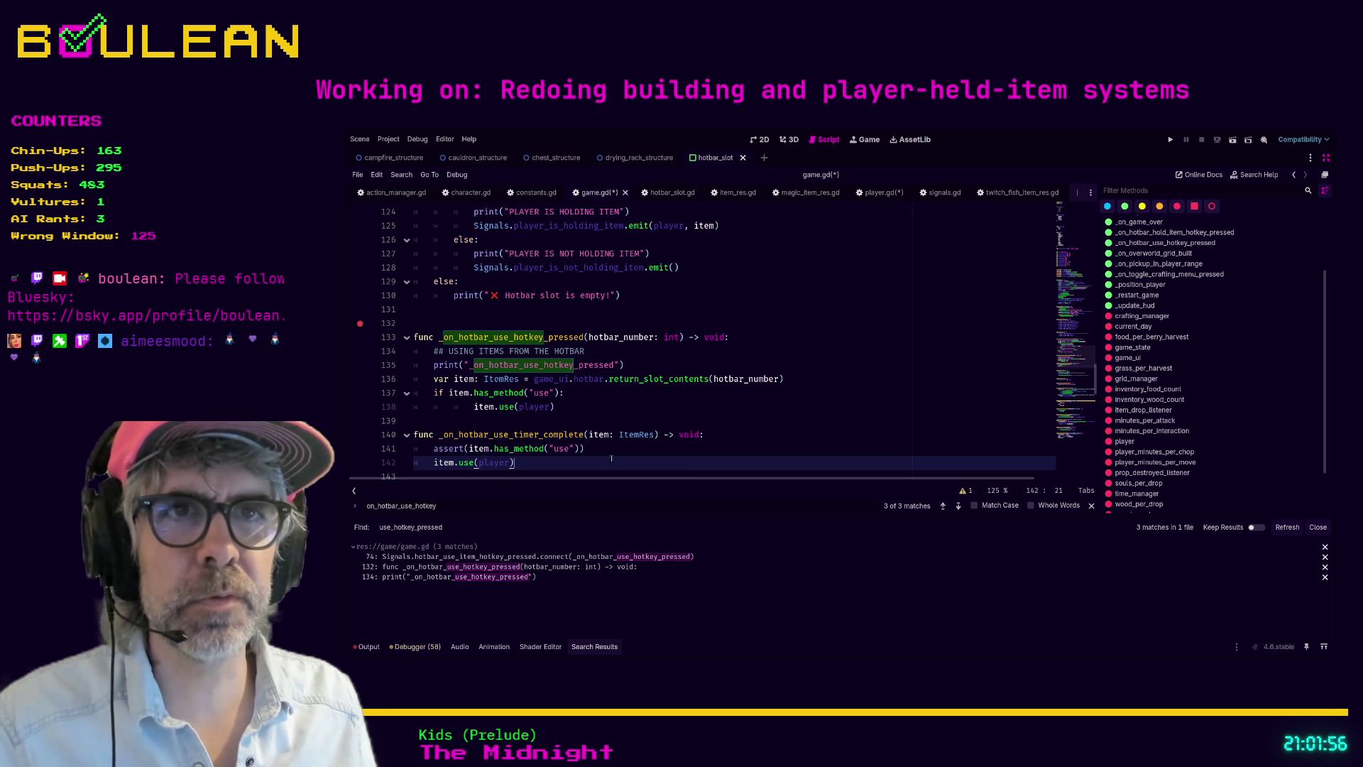
{"action": "mouse_move", "coordinate": [592, 418]}
{"action": "left_mouse_down"}
{"action": "mouse_move", "coordinate": [497, 366]}
{"action": "mouse_move", "coordinate": [399, 344]}
{"action": "left_mouse_up"}
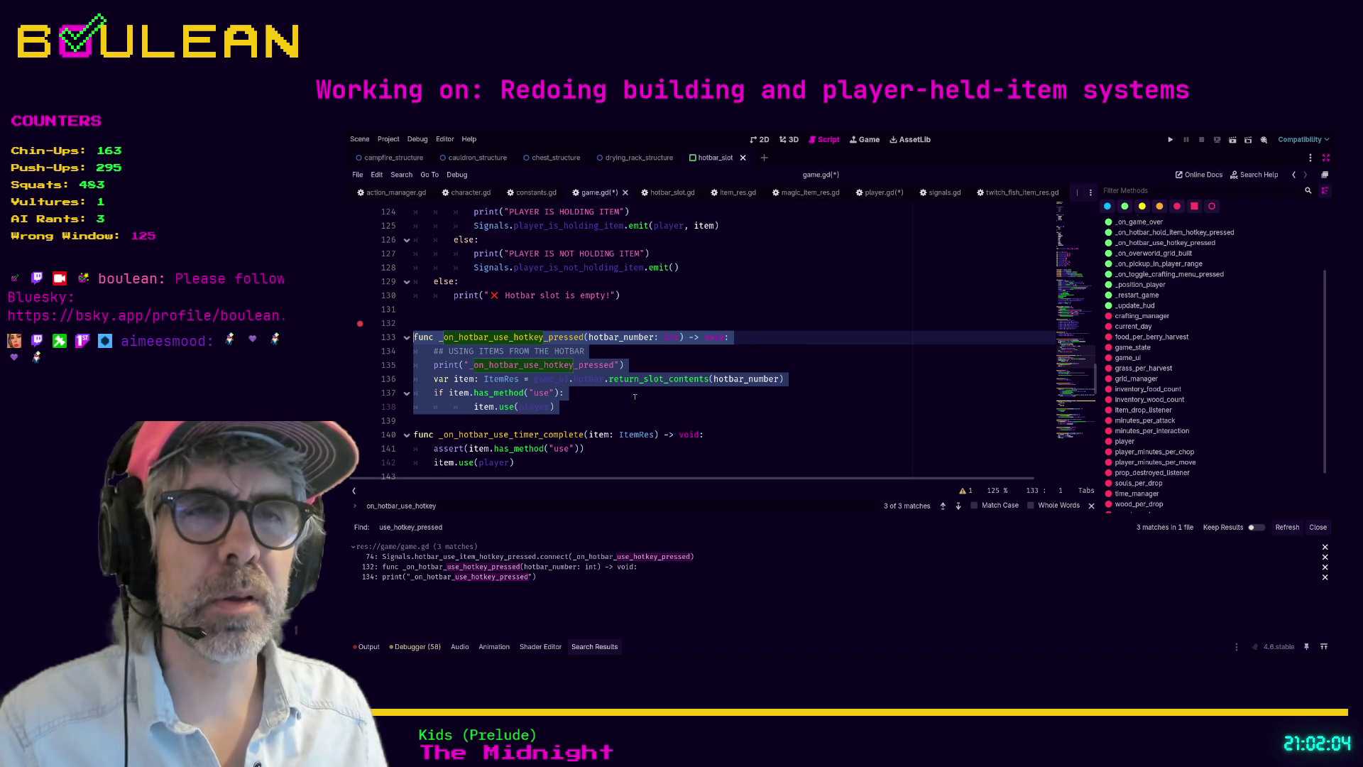
Step: Comment out the old hotkey-pressed handler on lines 133–138 and save game.gd
{"action": "key", "text": "ctrl+k"}
{"action": "scroll", "coordinate": [635, 397], "scroll_direction": "up", "scroll_amount": 10}
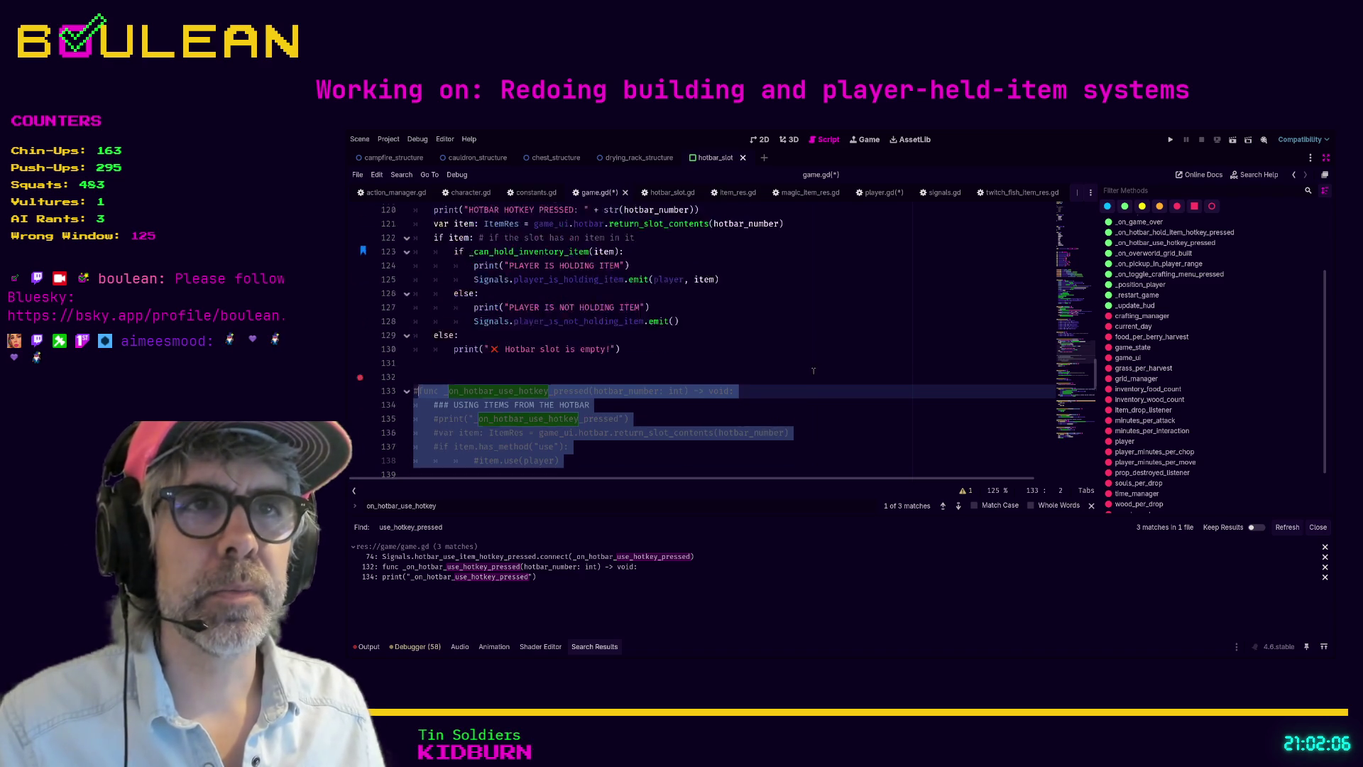
{"action": "scroll", "coordinate": [860, 371], "scroll_direction": "up", "scroll_amount": 6}
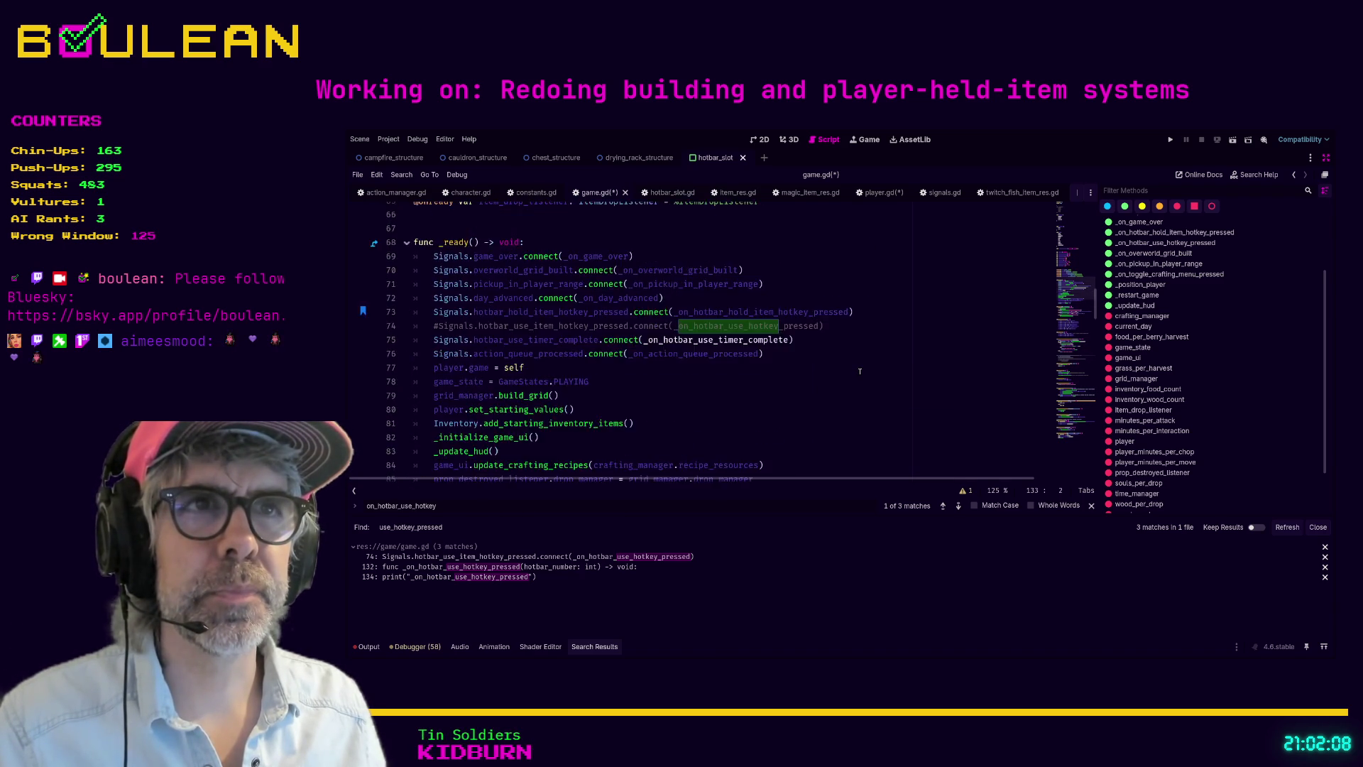
{"action": "scroll", "coordinate": [856, 387], "scroll_direction": "down", "scroll_amount": 2}
{"action": "left_click", "coordinate": [855, 392]}
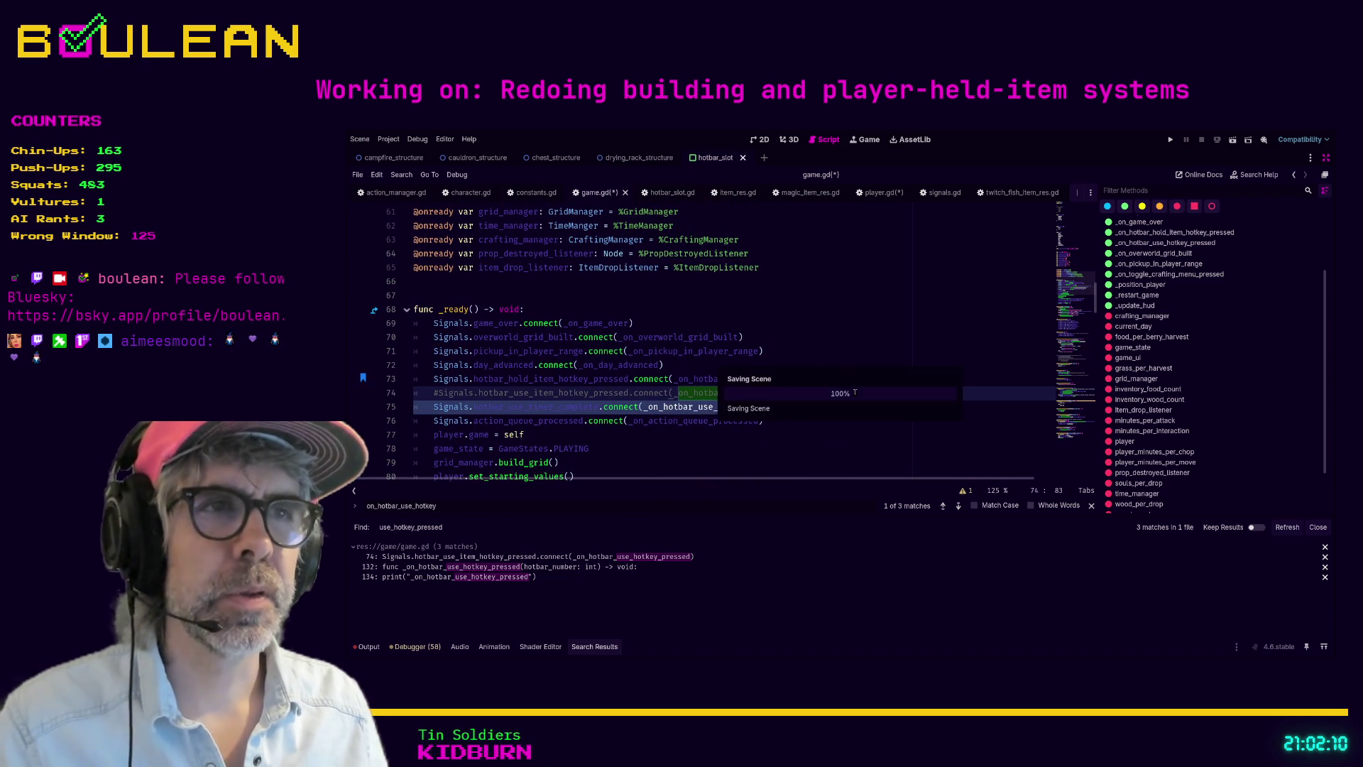
{"action": "key", "text": "ctrl+s"}
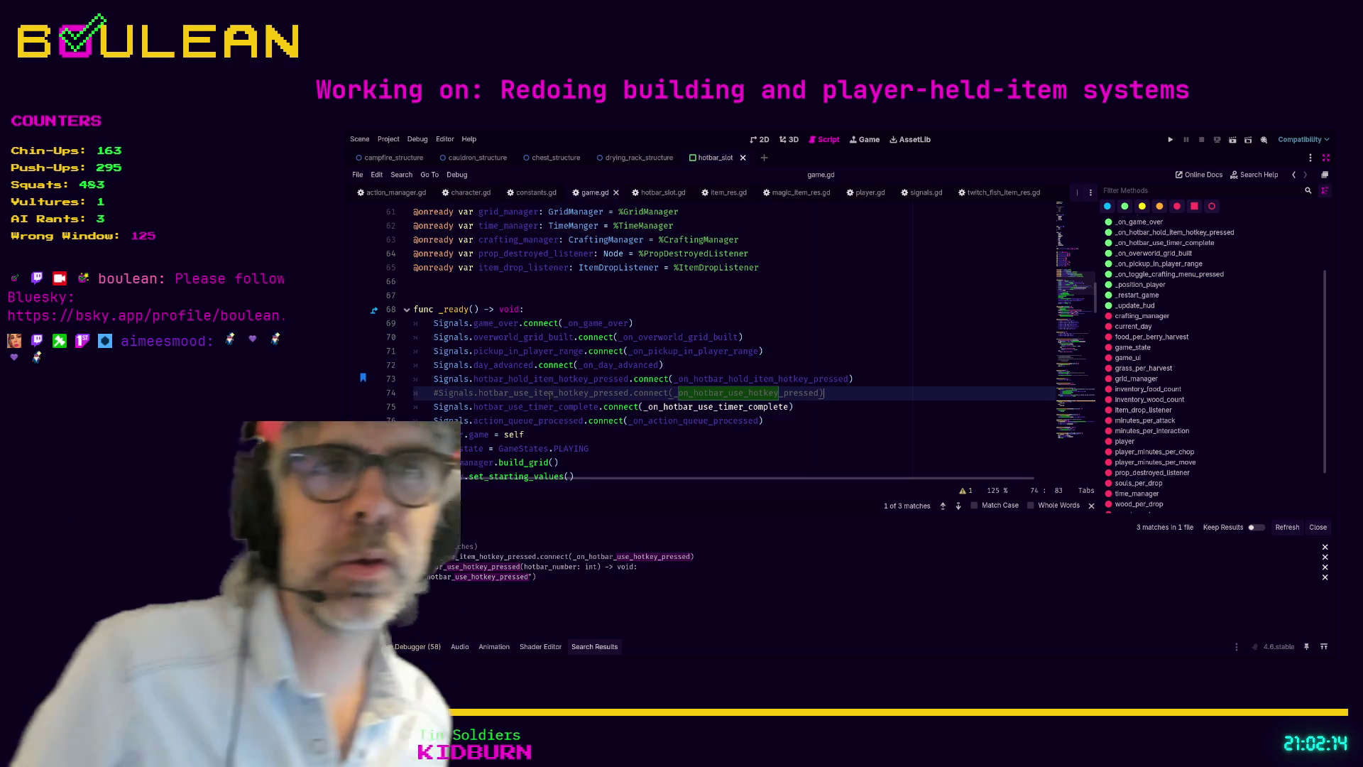
Step: Search the project for hotbar_use_item_hotkey_pressed and open its declaration in signals.gd
{"action": "left_click", "coordinate": [480, 393]}
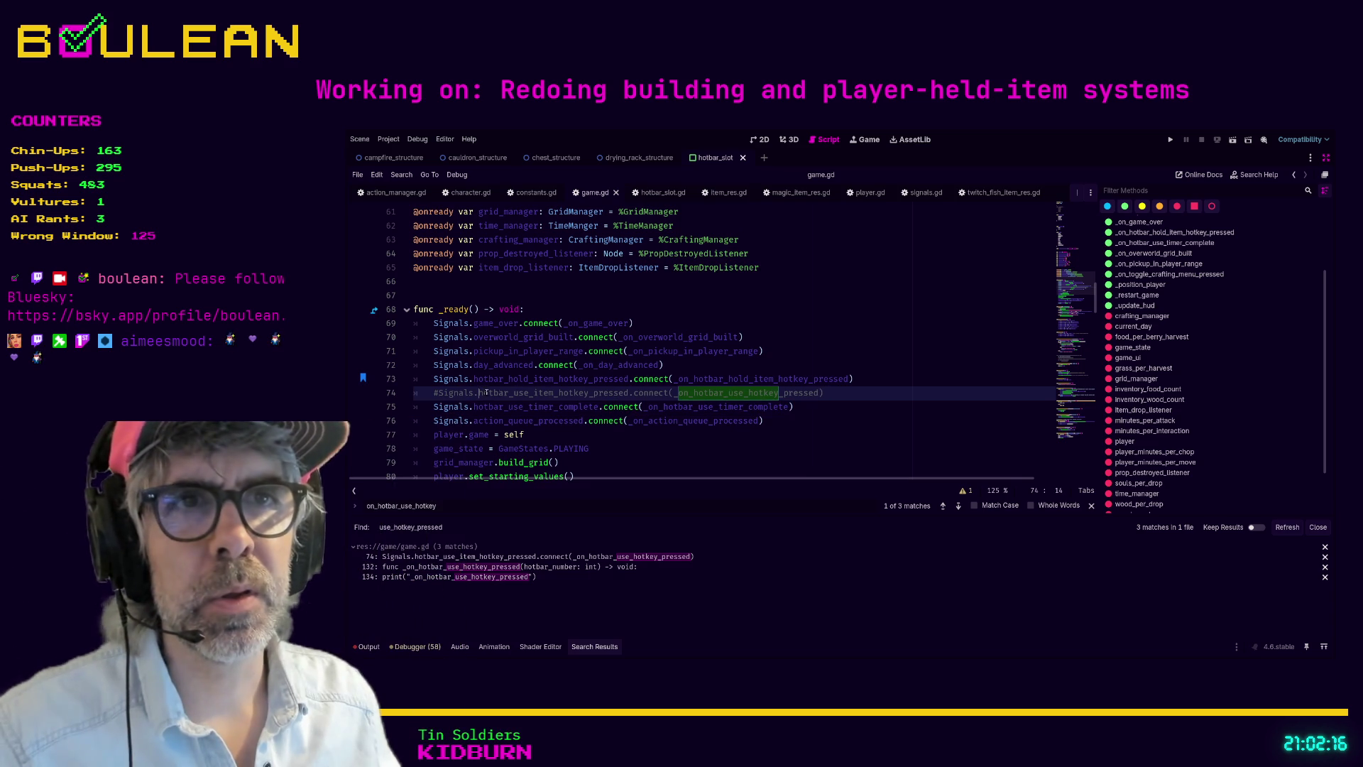
{"action": "left_click", "coordinate": [629, 393], "text": "shift"}
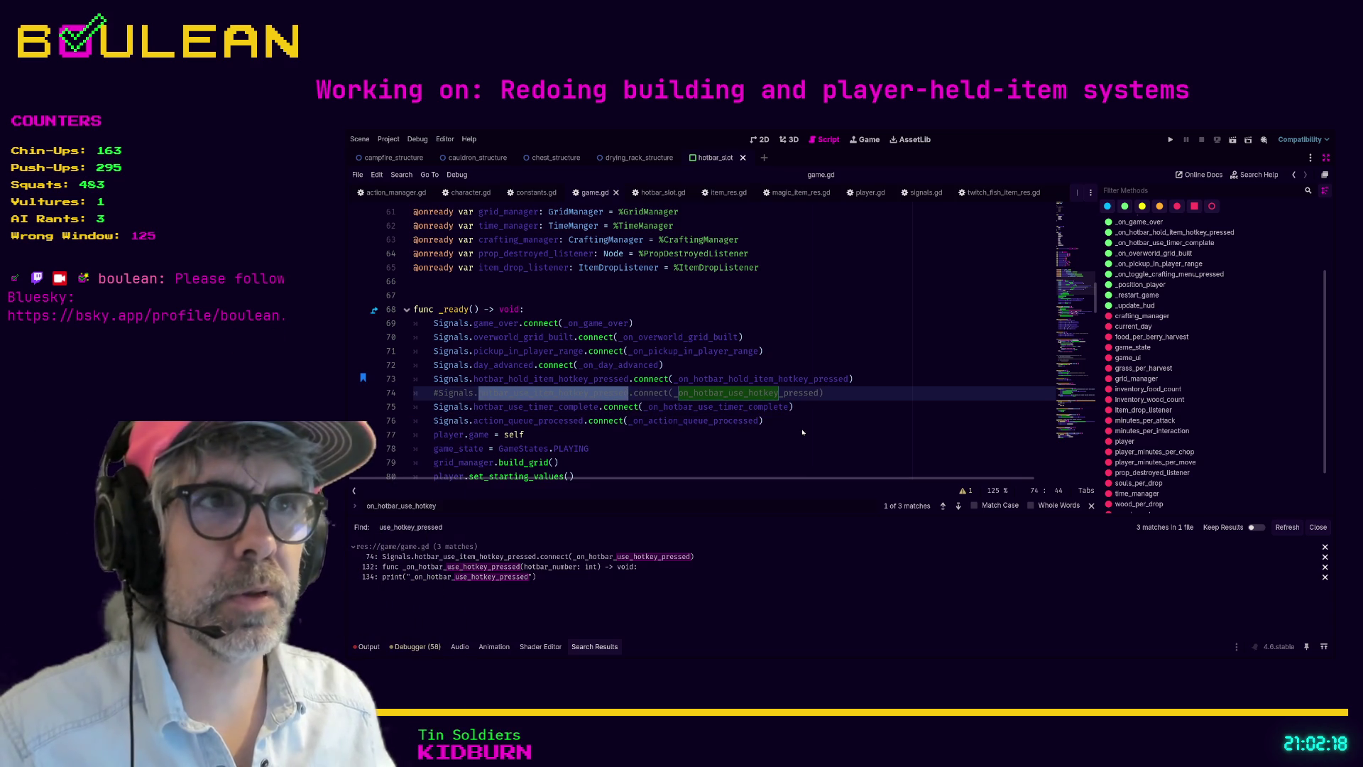
{"action": "key", "text": "ctrl+shift+f"}
{"action": "key", "text": "Return"}
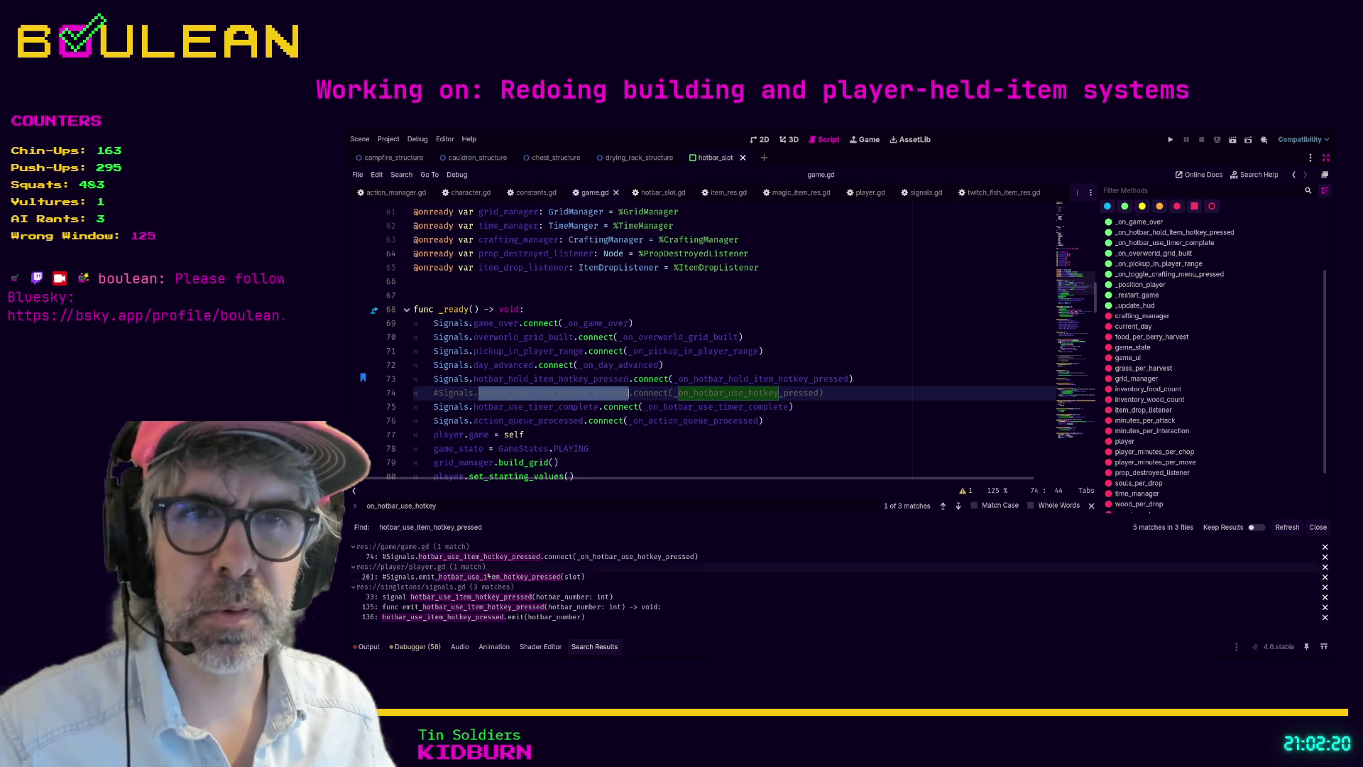
{"action": "left_click", "coordinate": [477, 597]}
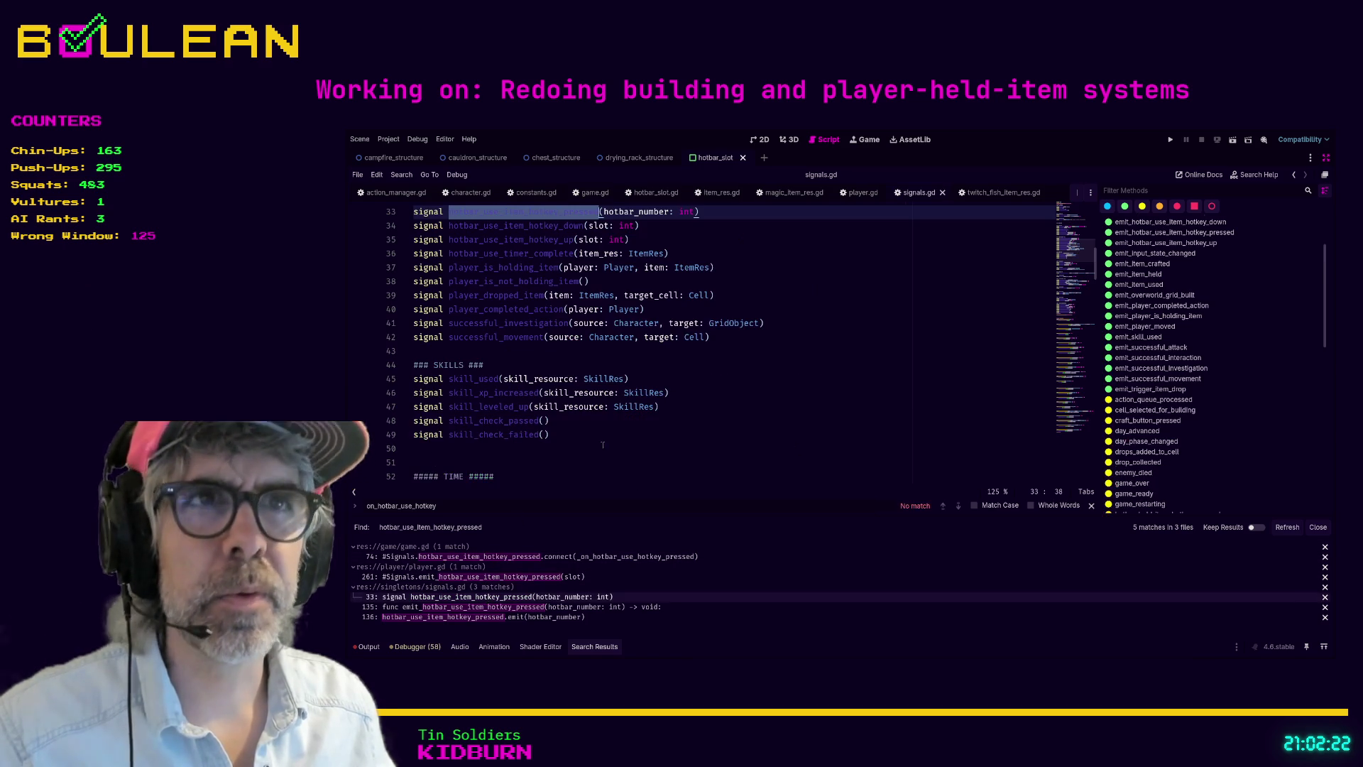
Step: Comment out the signal declaration on line 33 and its emitter function on lines 135–136
{"action": "scroll", "coordinate": [749, 304], "scroll_direction": "up", "scroll_amount": 2}
{"action": "left_click", "coordinate": [723, 254]}
{"action": "key", "text": "ctrl+k"}
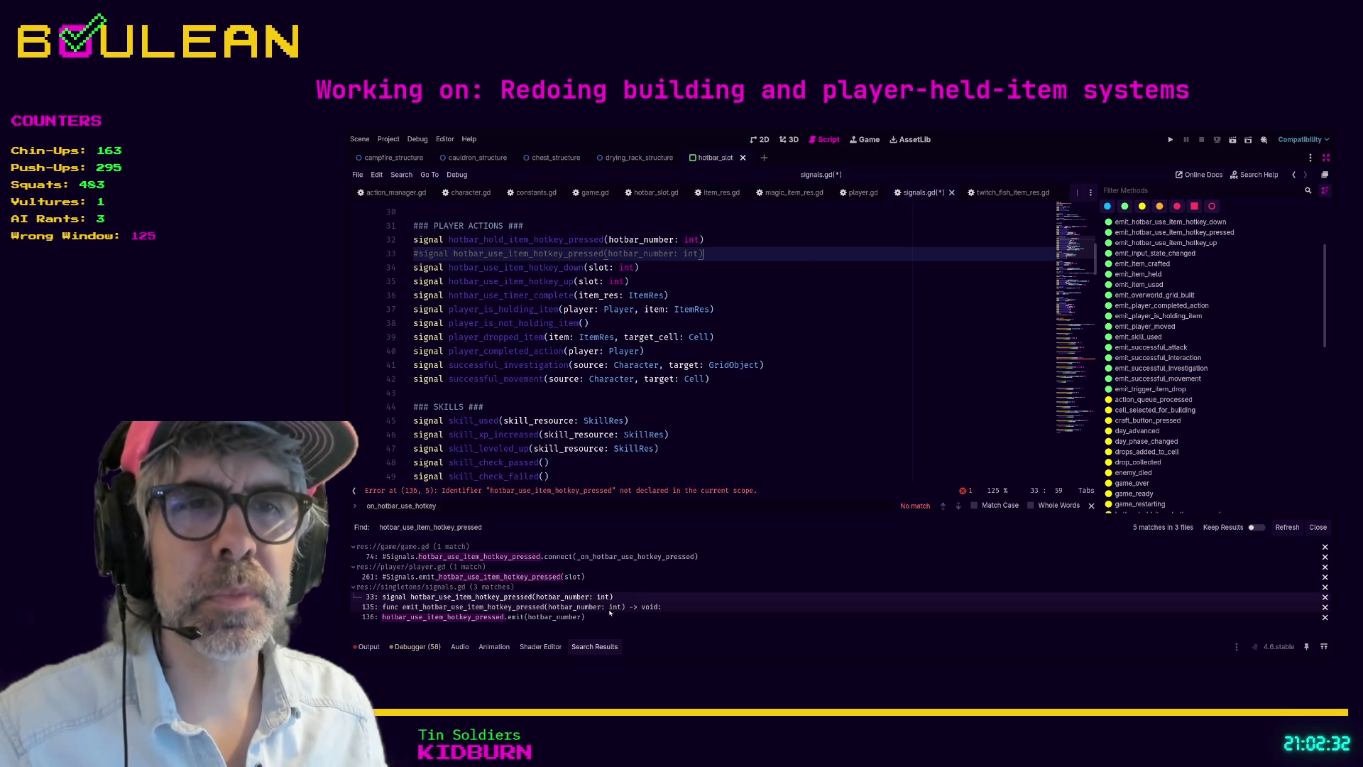
{"action": "key", "text": "Down"}
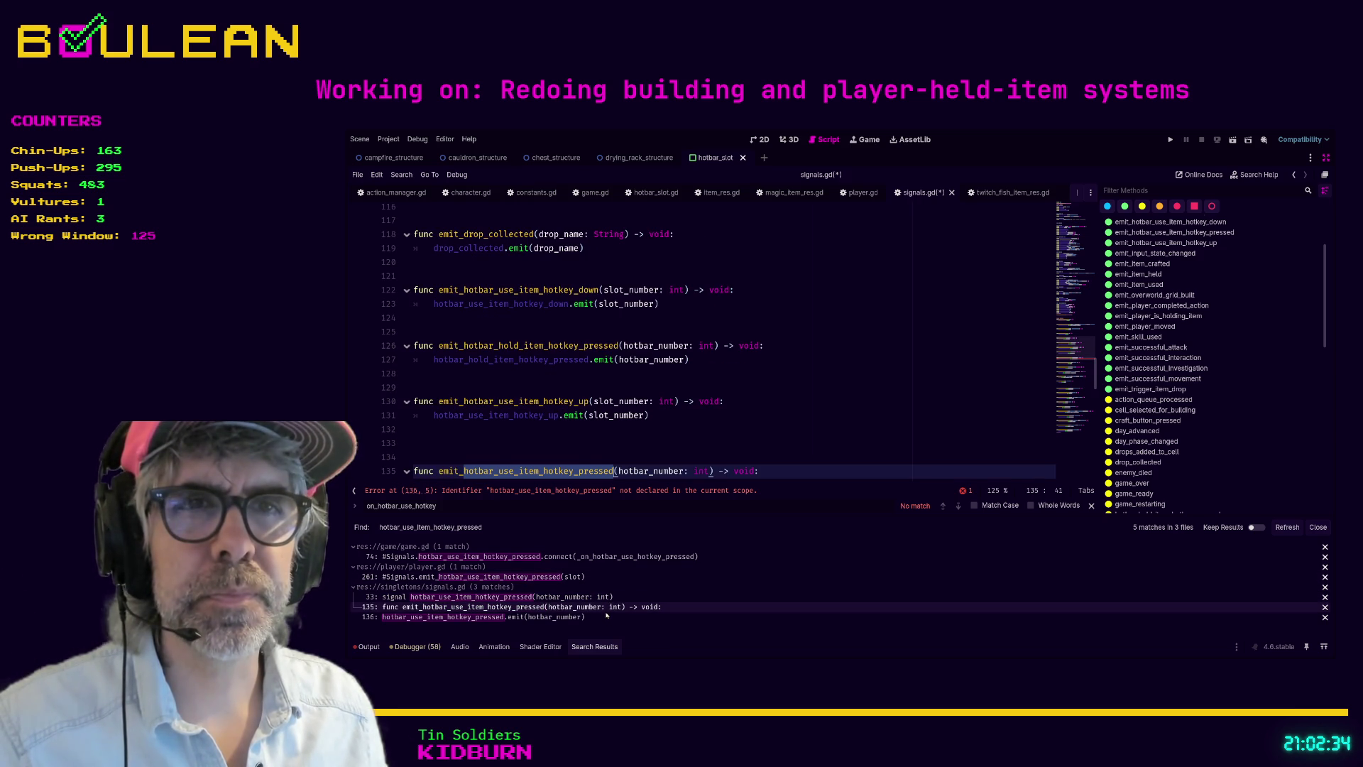
{"action": "scroll", "coordinate": [685, 421], "scroll_direction": "down", "scroll_amount": 2}
{"action": "left_click_drag", "start_coordinate": [606, 422], "coordinate": [406, 395]}
{"action": "key", "text": "ctrl+k"}
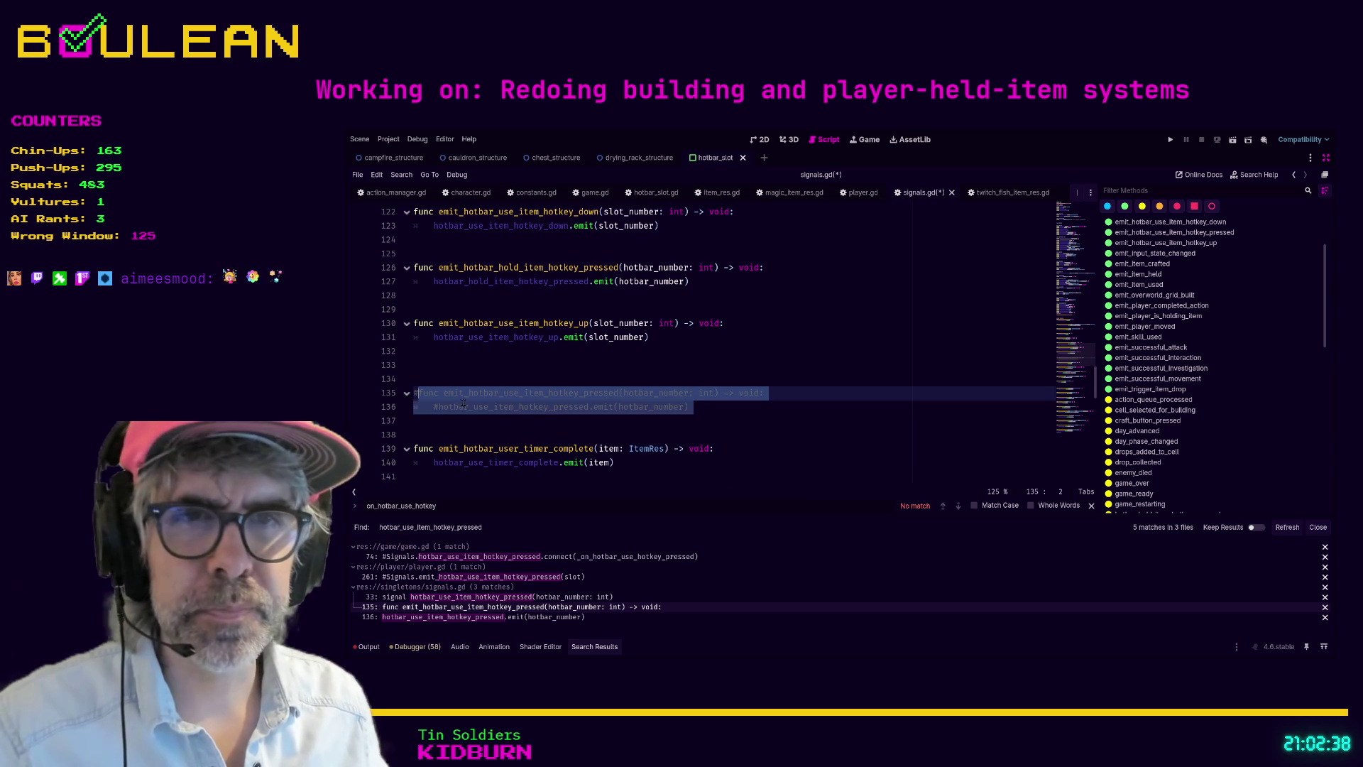
Step: Save signals.gd and run the game with F5
{"action": "left_click", "coordinate": [484, 617]}
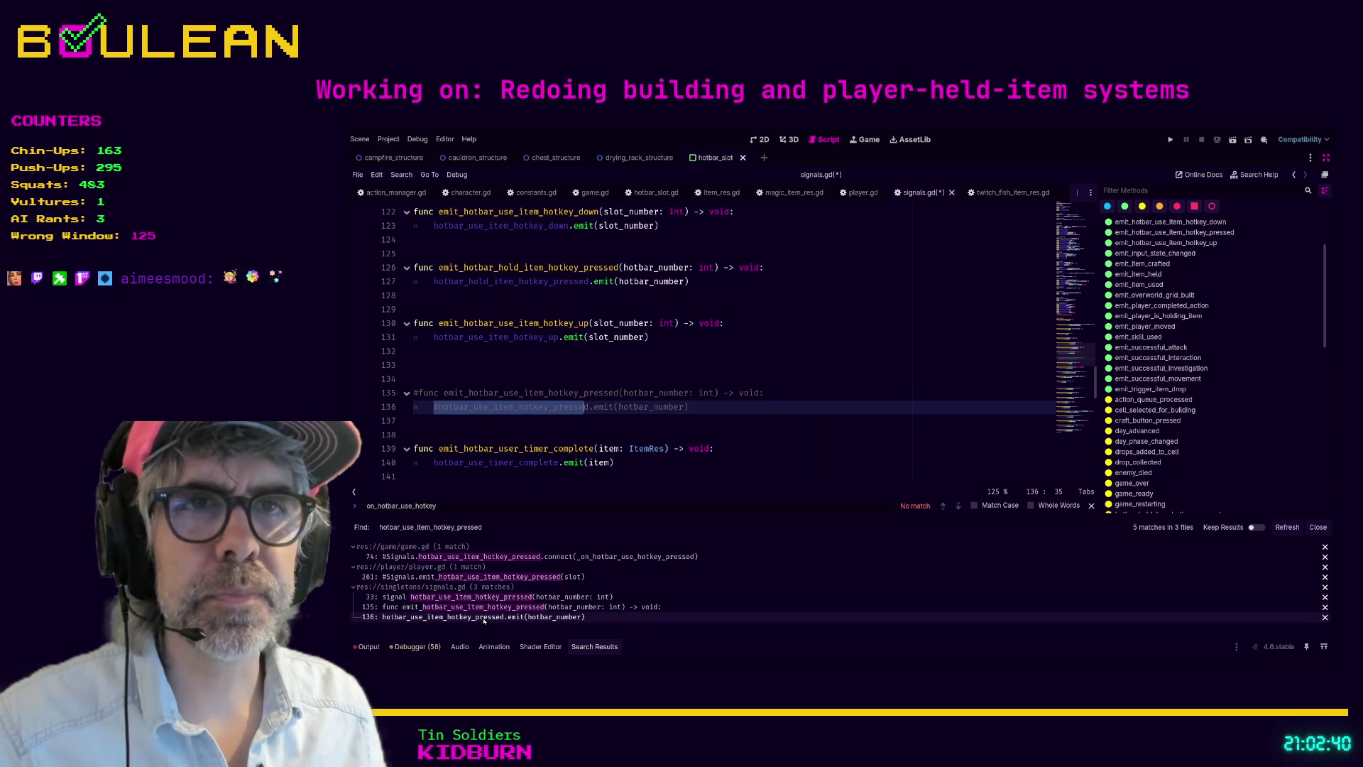
{"action": "left_click", "coordinate": [668, 419]}
{"action": "key", "text": "ctrl+s"}
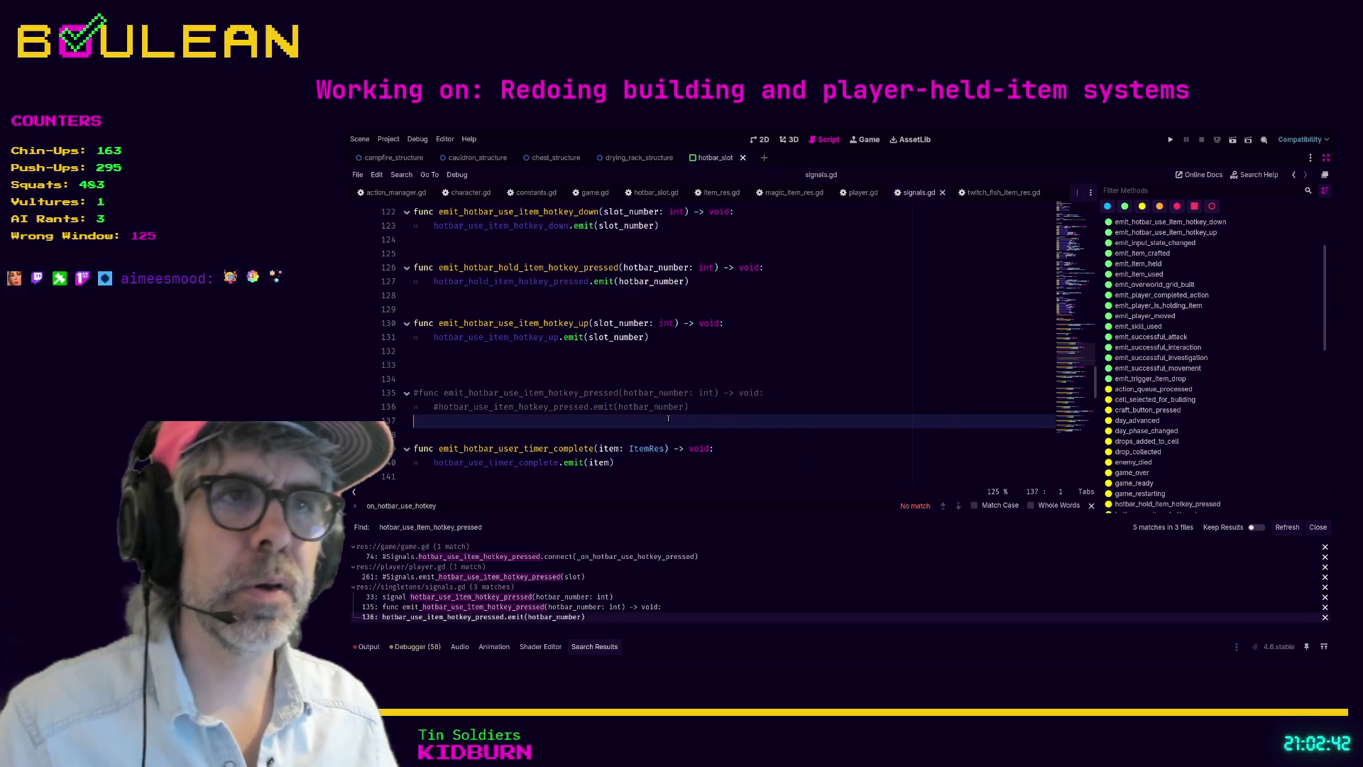
{"action": "key", "text": "F5"}
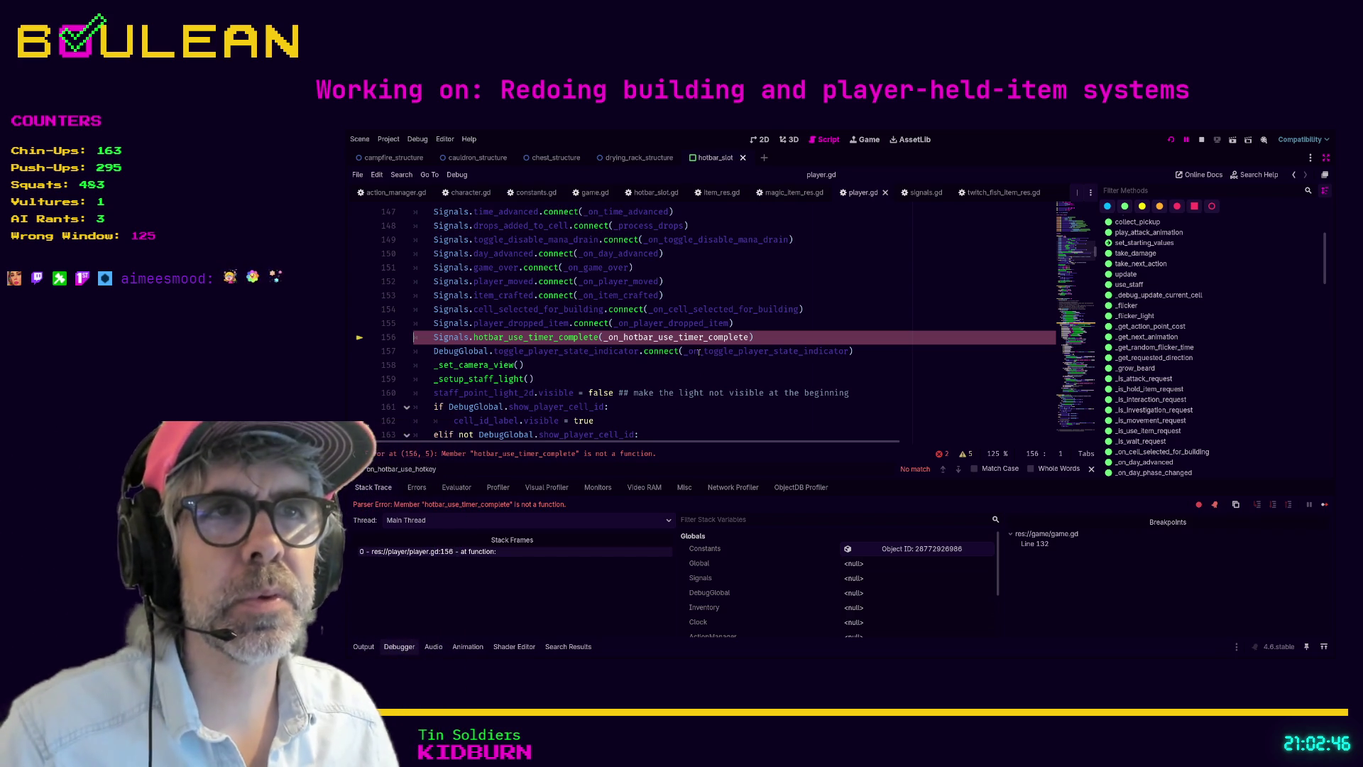
Step: Delete the empty _on_hotbar_use_timer_complete function from player.gd
{"action": "left_click", "coordinate": [663, 338], "text": "ctrl"}
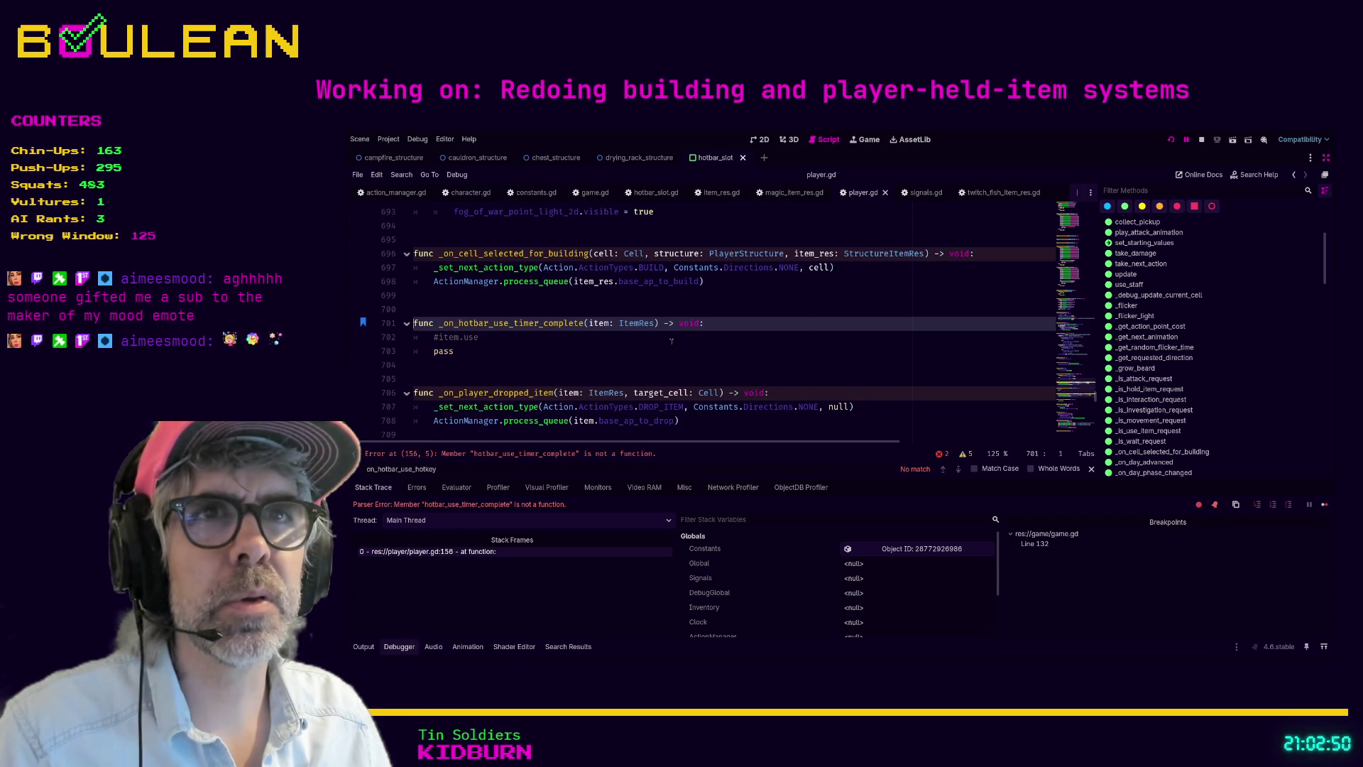
{"action": "scroll", "coordinate": [671, 357], "scroll_direction": "down", "scroll_amount": 1}
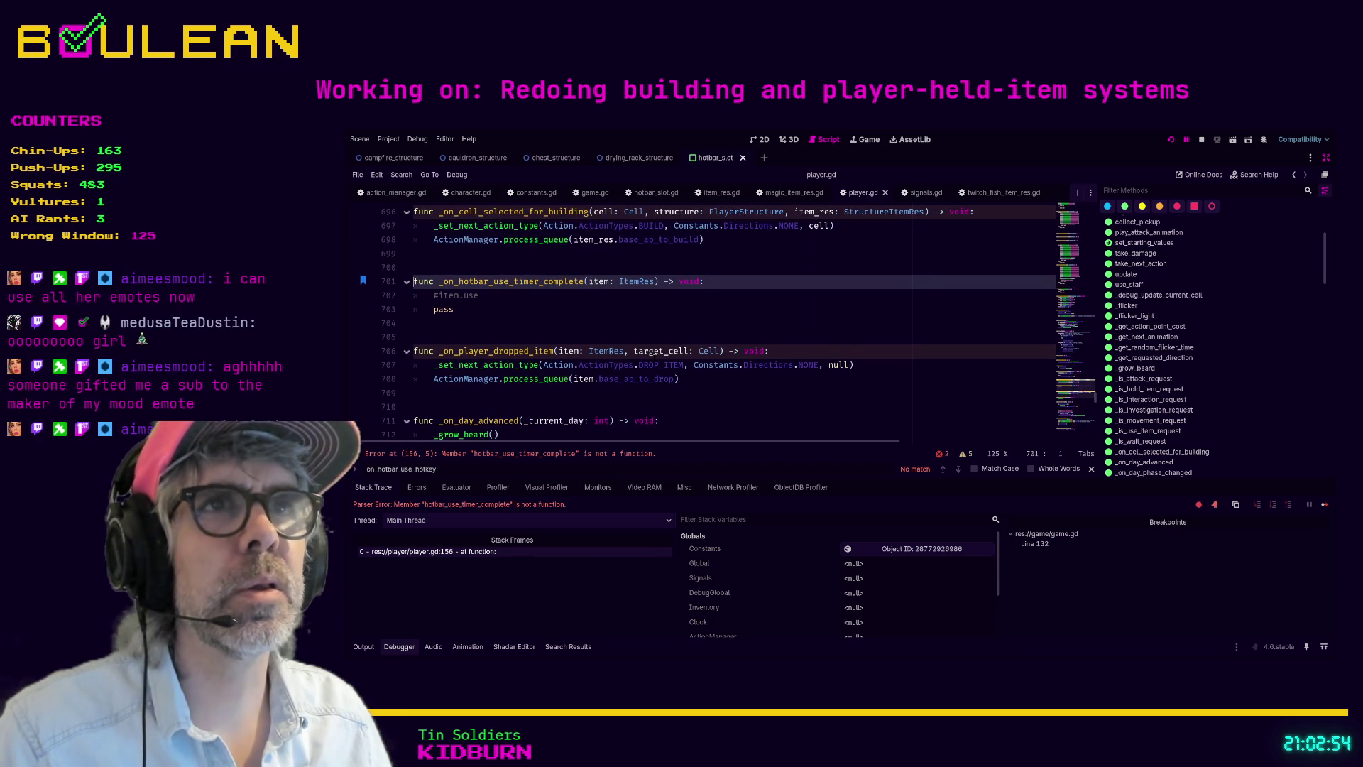
{"action": "left_click_drag", "start_coordinate": [497, 313], "coordinate": [410, 274]}
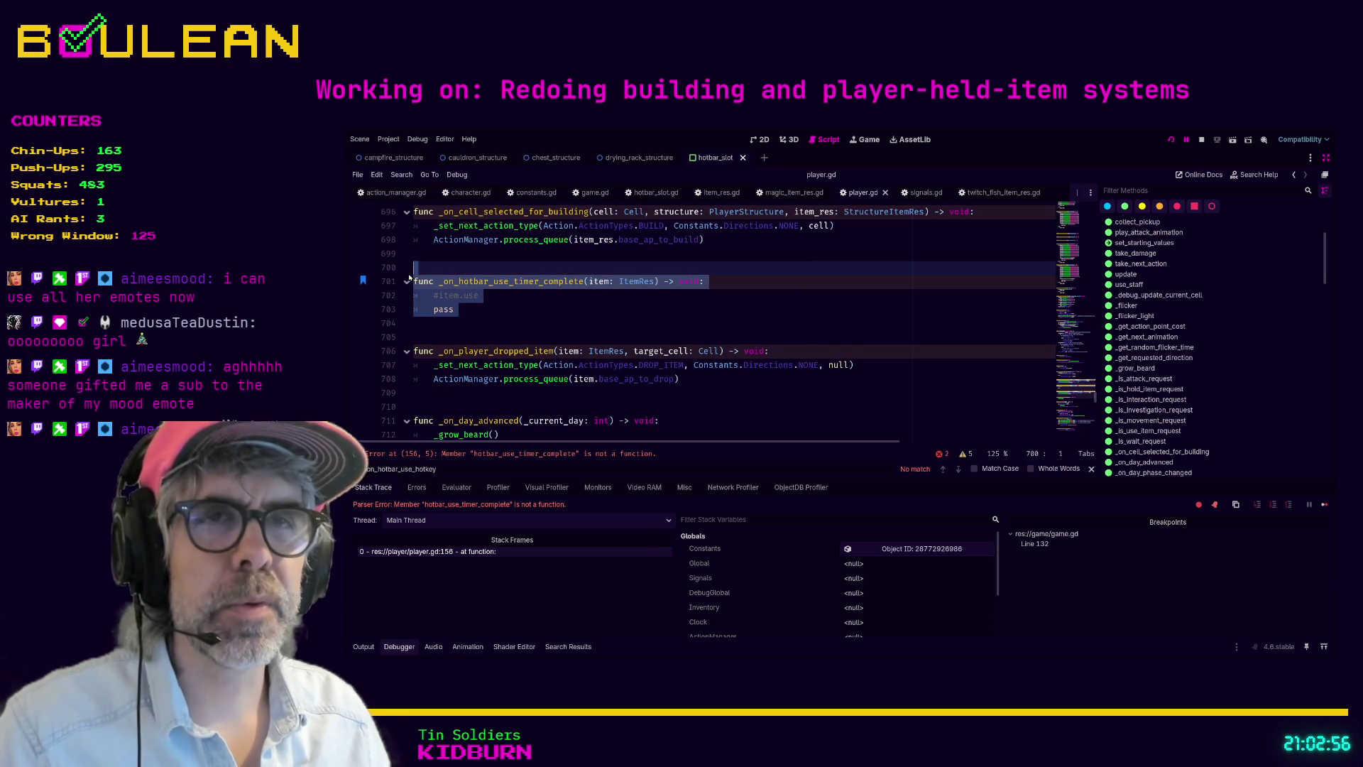
{"action": "key", "text": "Delete"}
{"action": "key", "text": "BackSpace"}
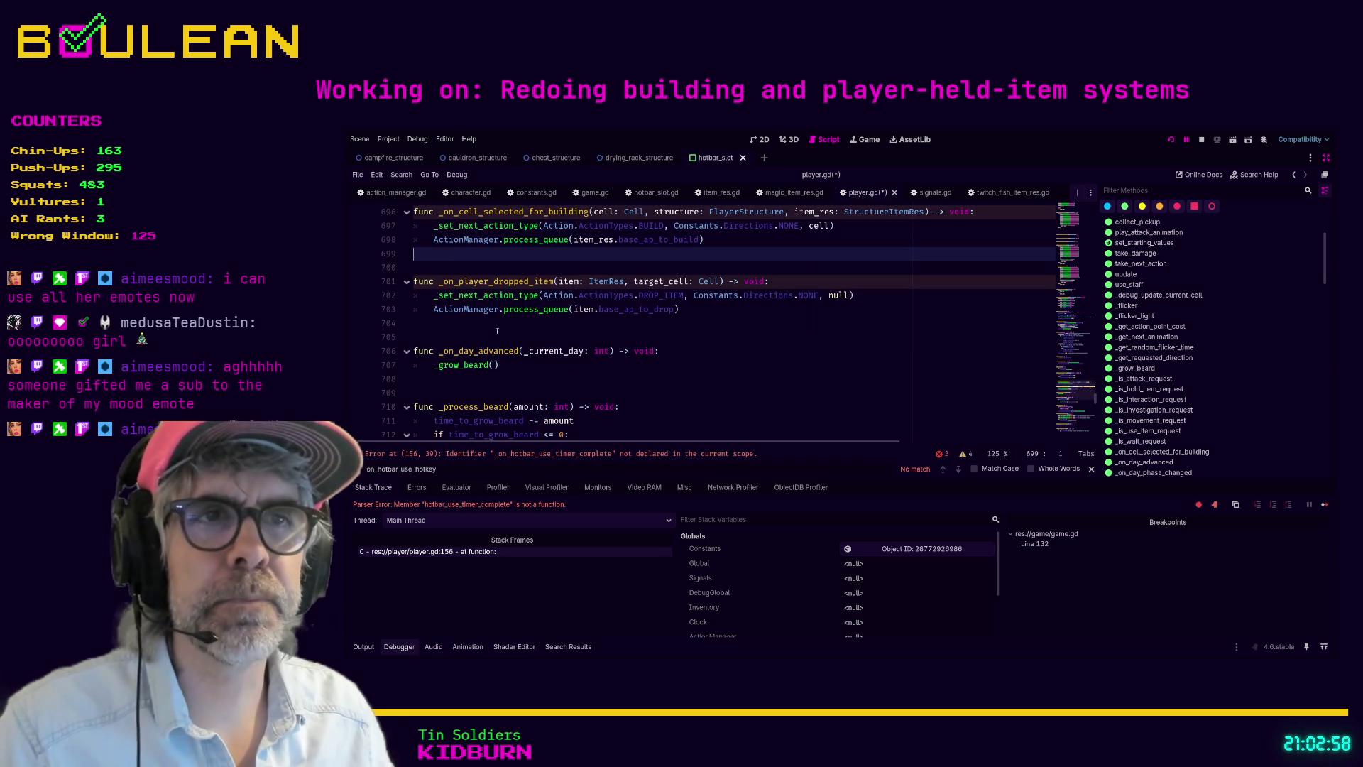
Step: Remove the stale signal connection on line 156, save player.gd, and run the game
{"action": "left_click", "coordinate": [497, 453]}
{"action": "left_click", "coordinate": [773, 325]}
{"action": "left_click", "coordinate": [776, 325]}
{"action": "key", "text": "shift+Home"}
{"action": "key", "text": "BackSpace"}
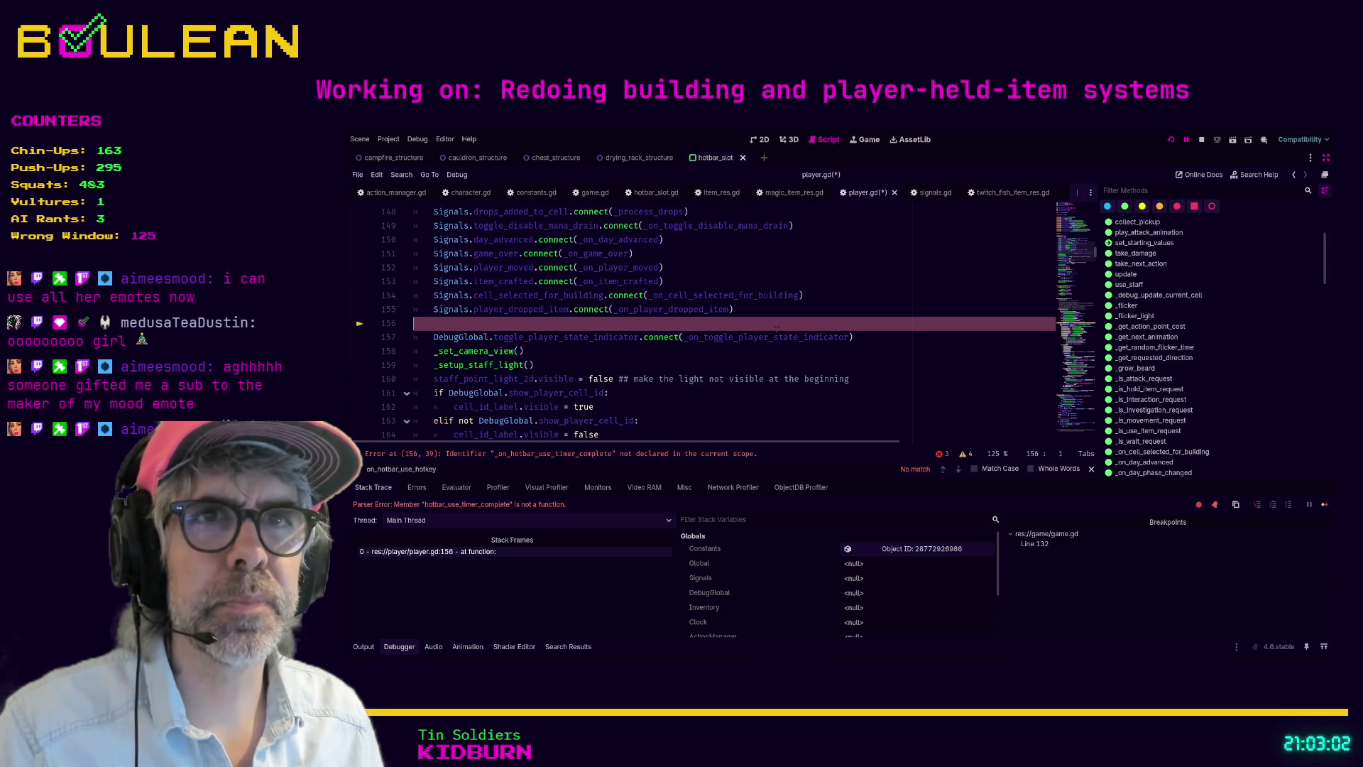
{"action": "key", "text": "BackSpace"}
{"action": "key", "text": "ctrl+s"}
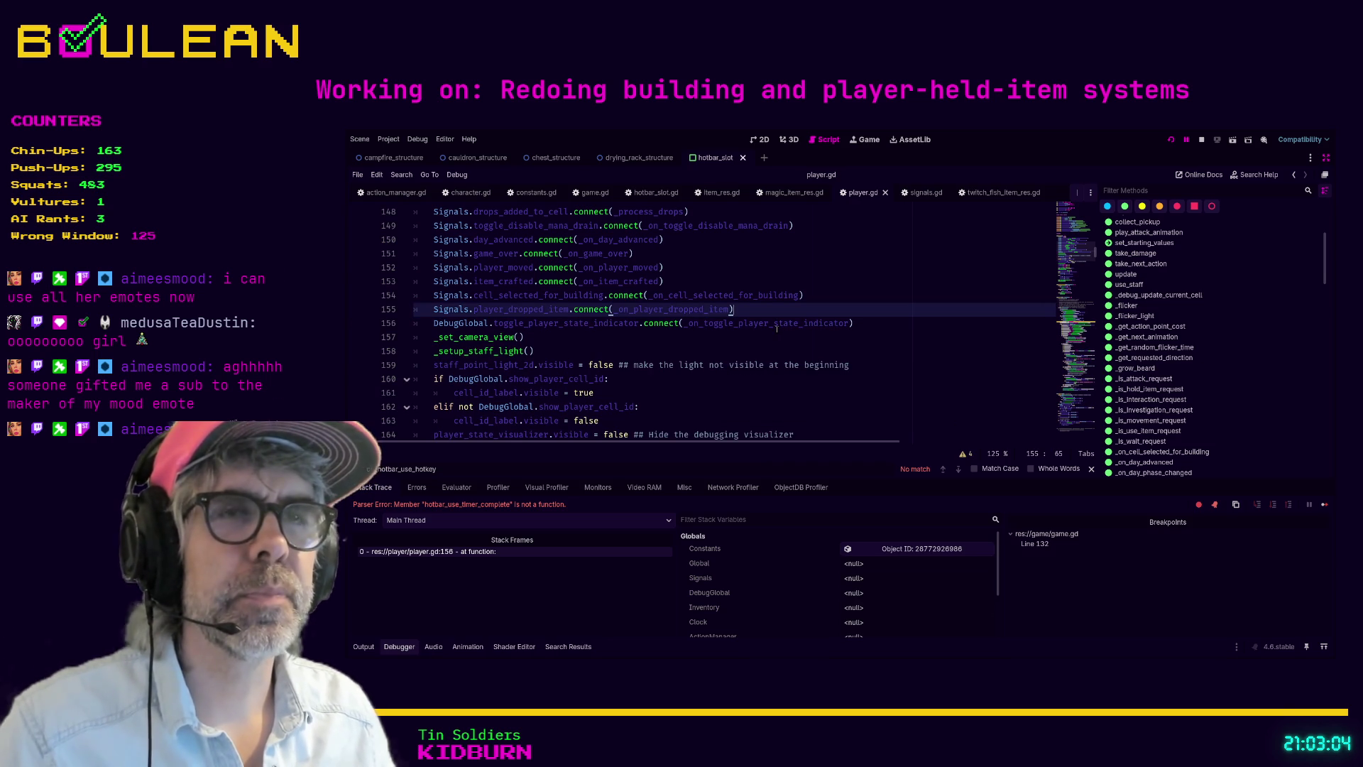
{"action": "key", "text": "F5"}
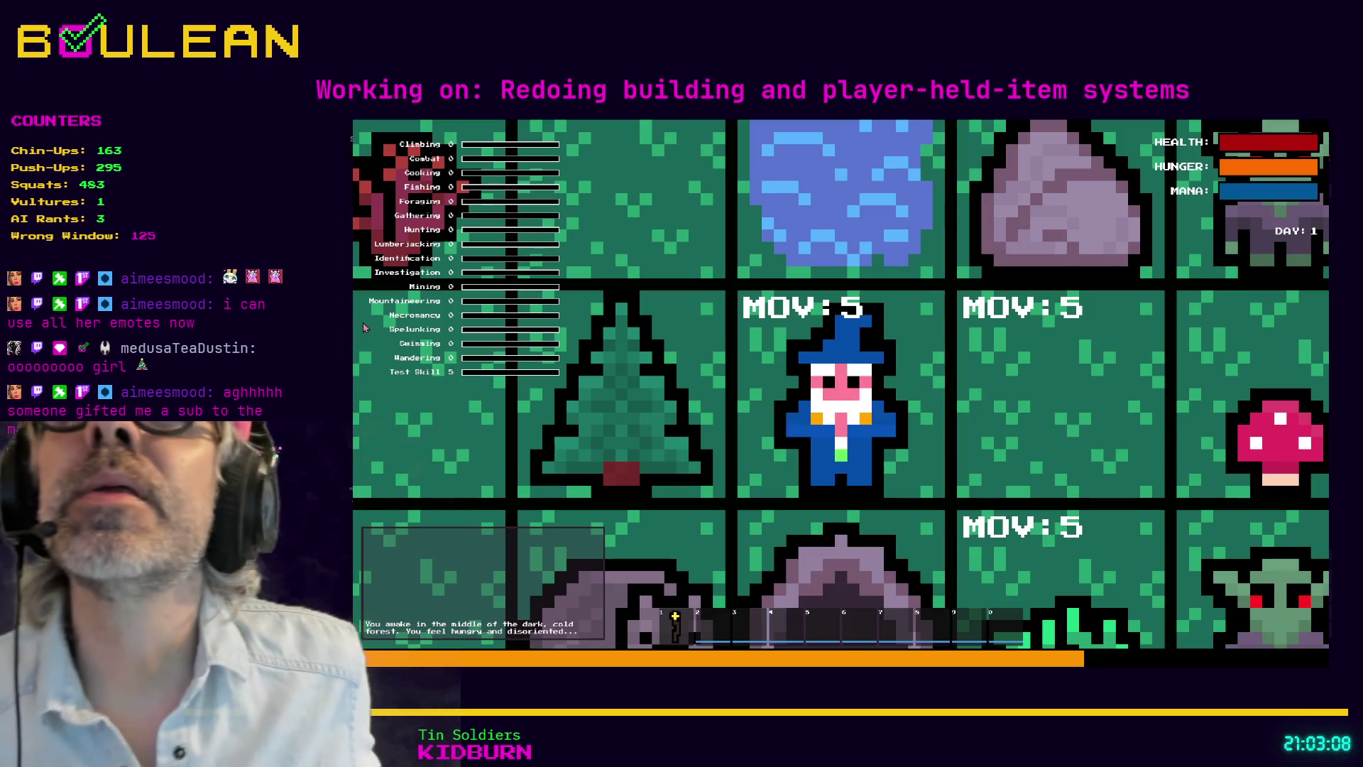
Step: Scroll in the running game to zoom the camera out over the forest tiles
{"action": "scroll", "coordinate": [364, 327], "scroll_direction": "down", "scroll_amount": 5}
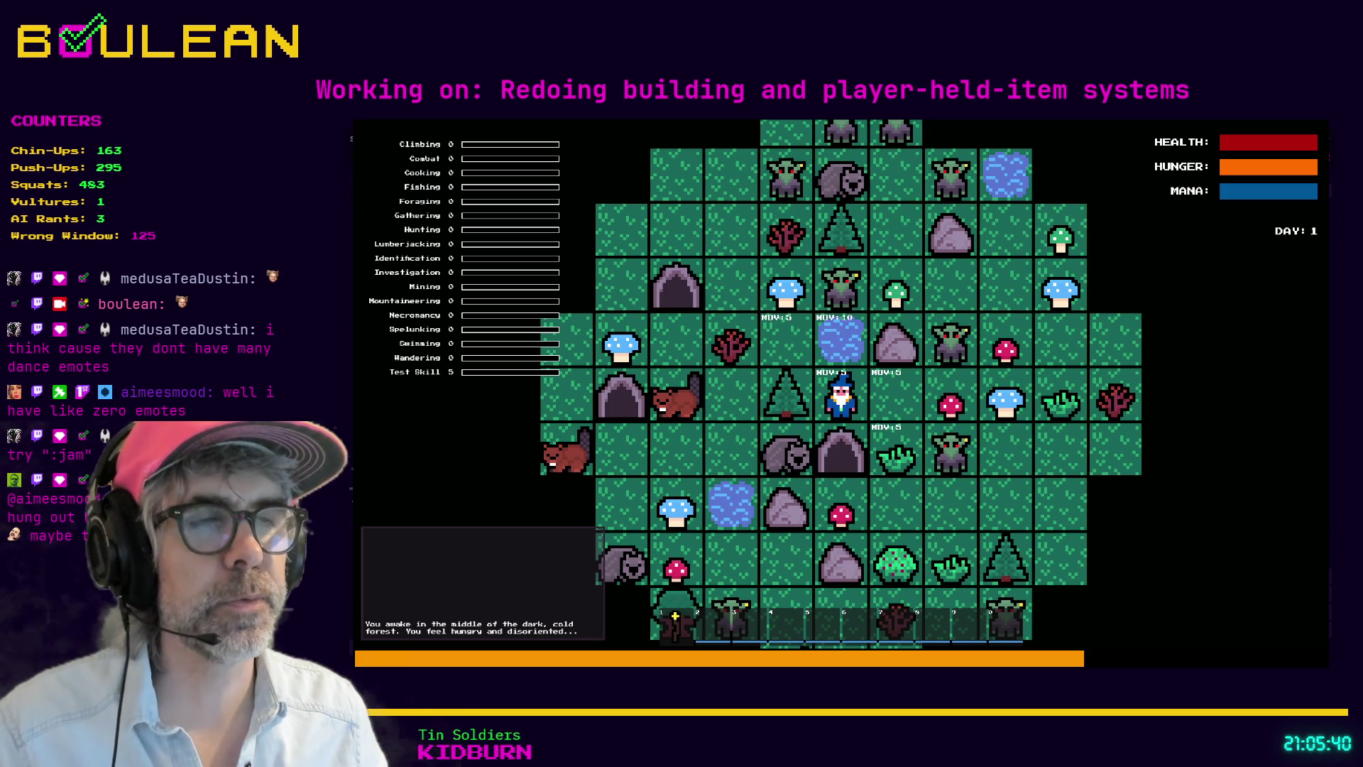
Step: Hold slot 1 to chop the tree into a log, collect the red mushroom, then stop the game
{"action": "key", "text": "1"}
{"action": "key", "text": "Left"}
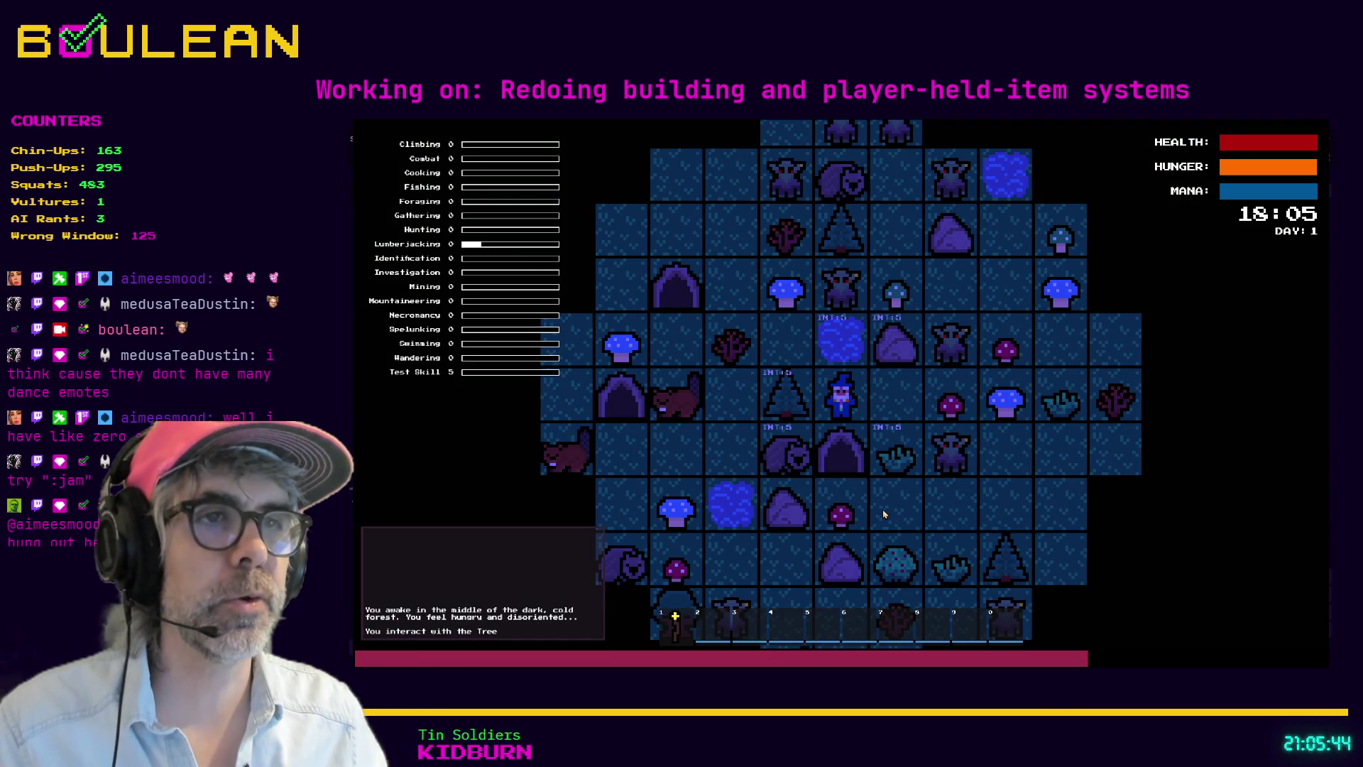
{"action": "key", "text": "Left"}
{"action": "key", "text": "Left"}
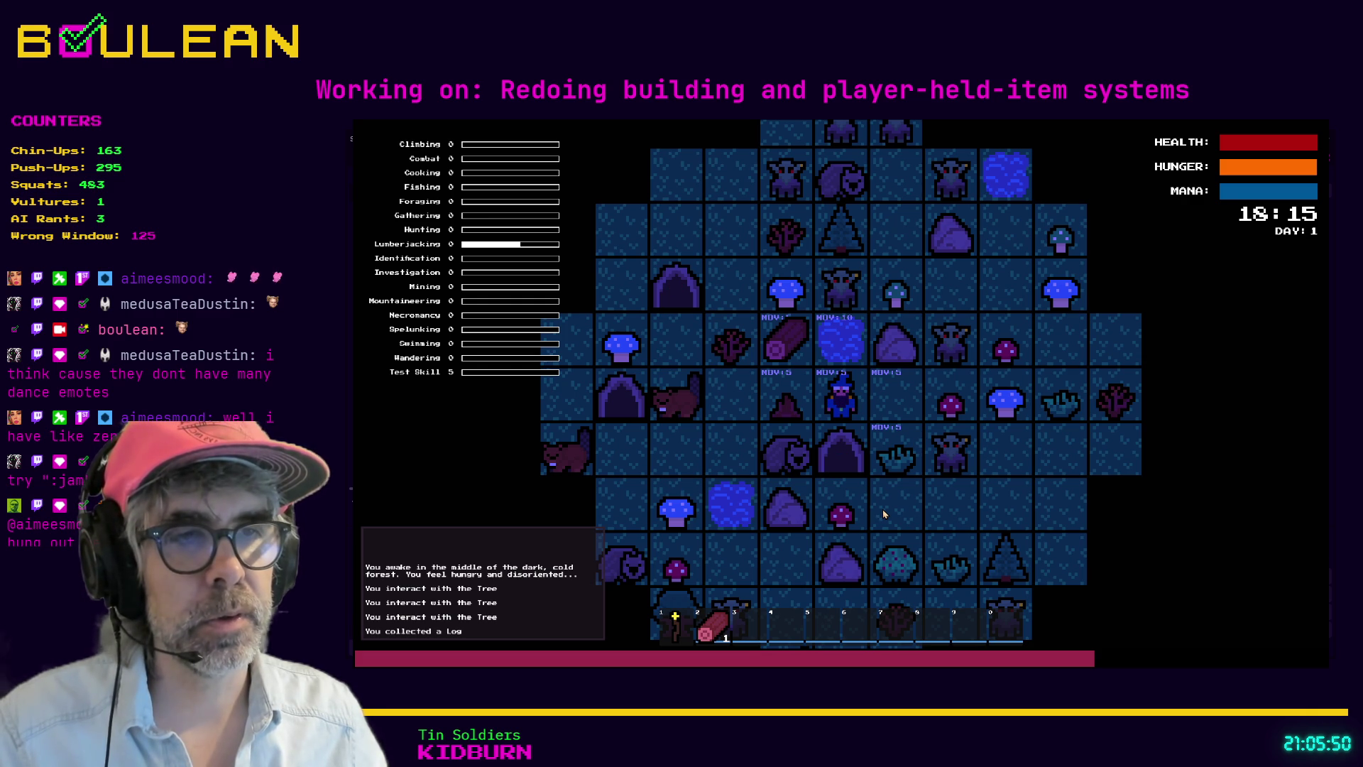
{"action": "key", "text": "Right"}
{"action": "key", "text": "Right"}
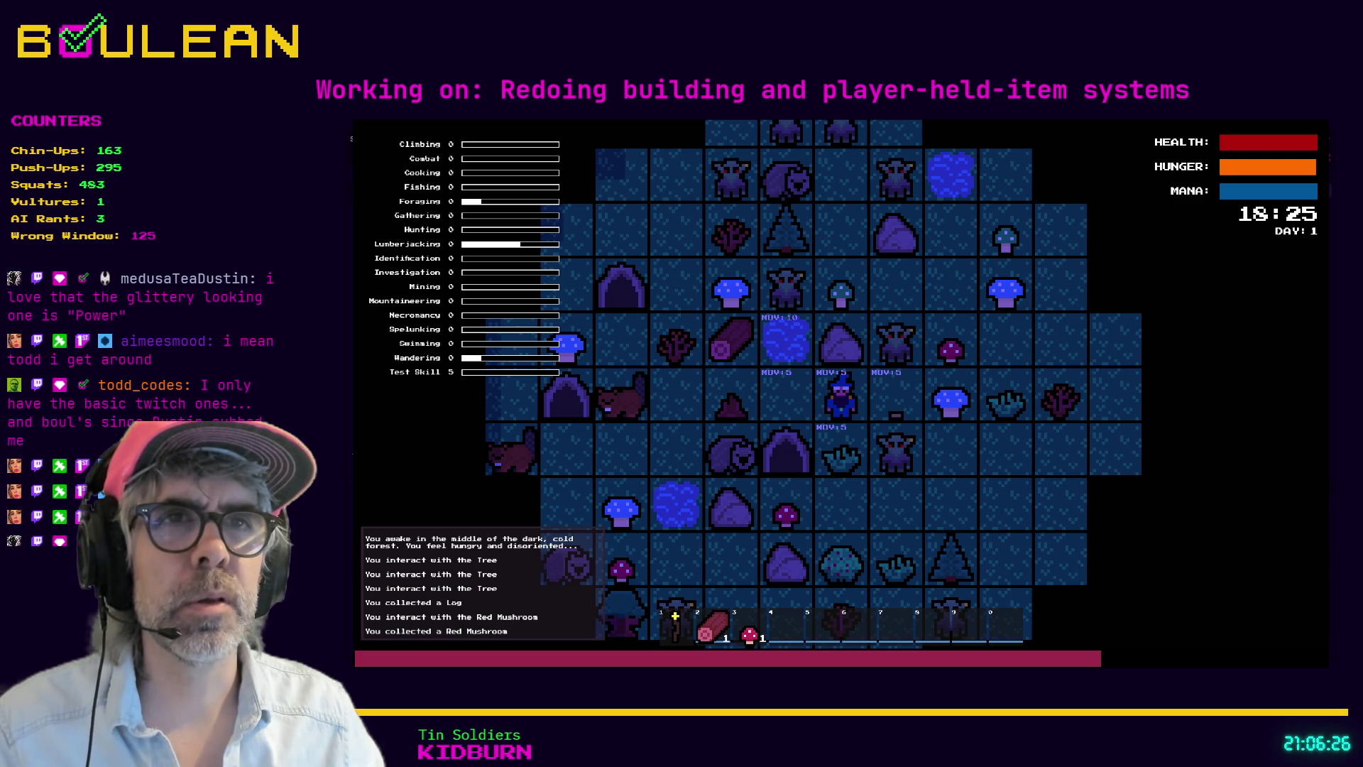
{"action": "left_click", "coordinate": [1200, 140]}
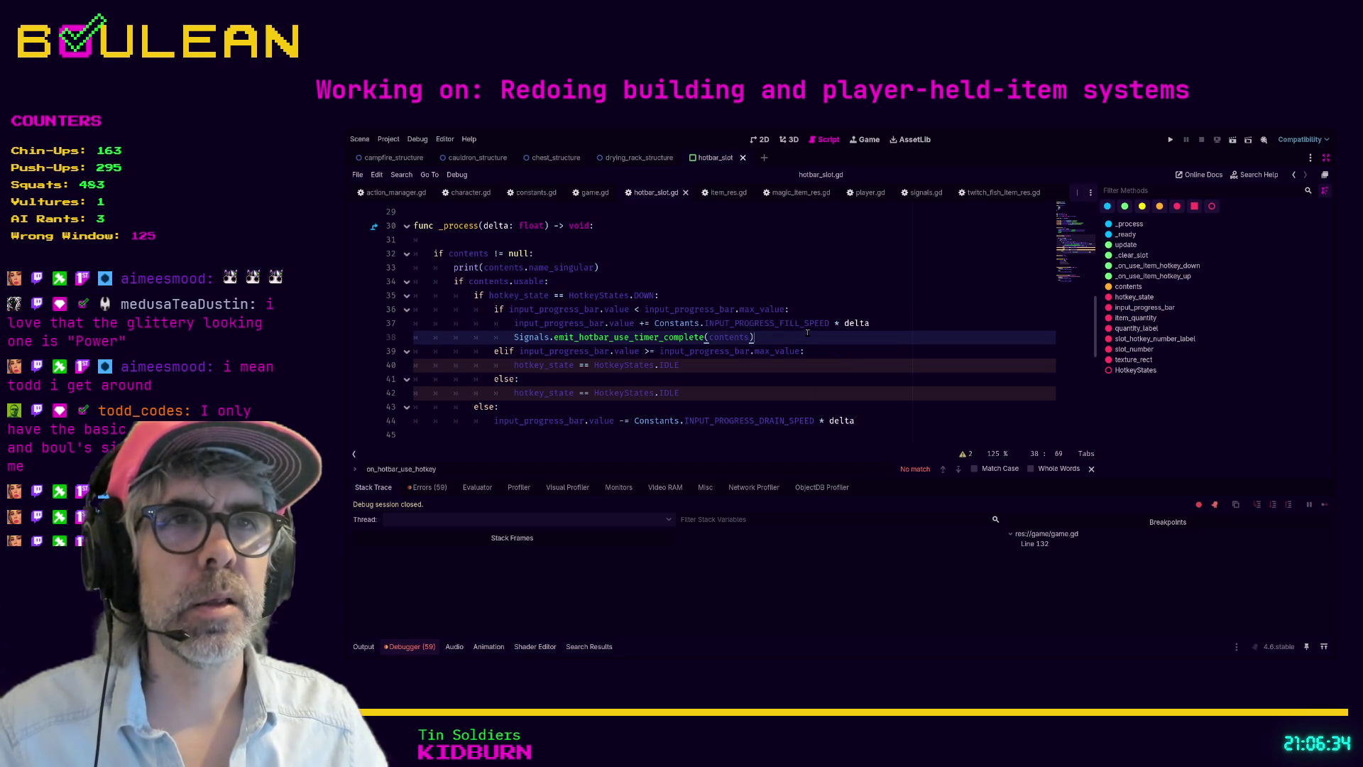
Step: Move the hotbar_use_timer_complete emit under the full-progress elif, save hotbar_slot.gd, and relaunch
{"action": "key", "text": "alt+Down"}
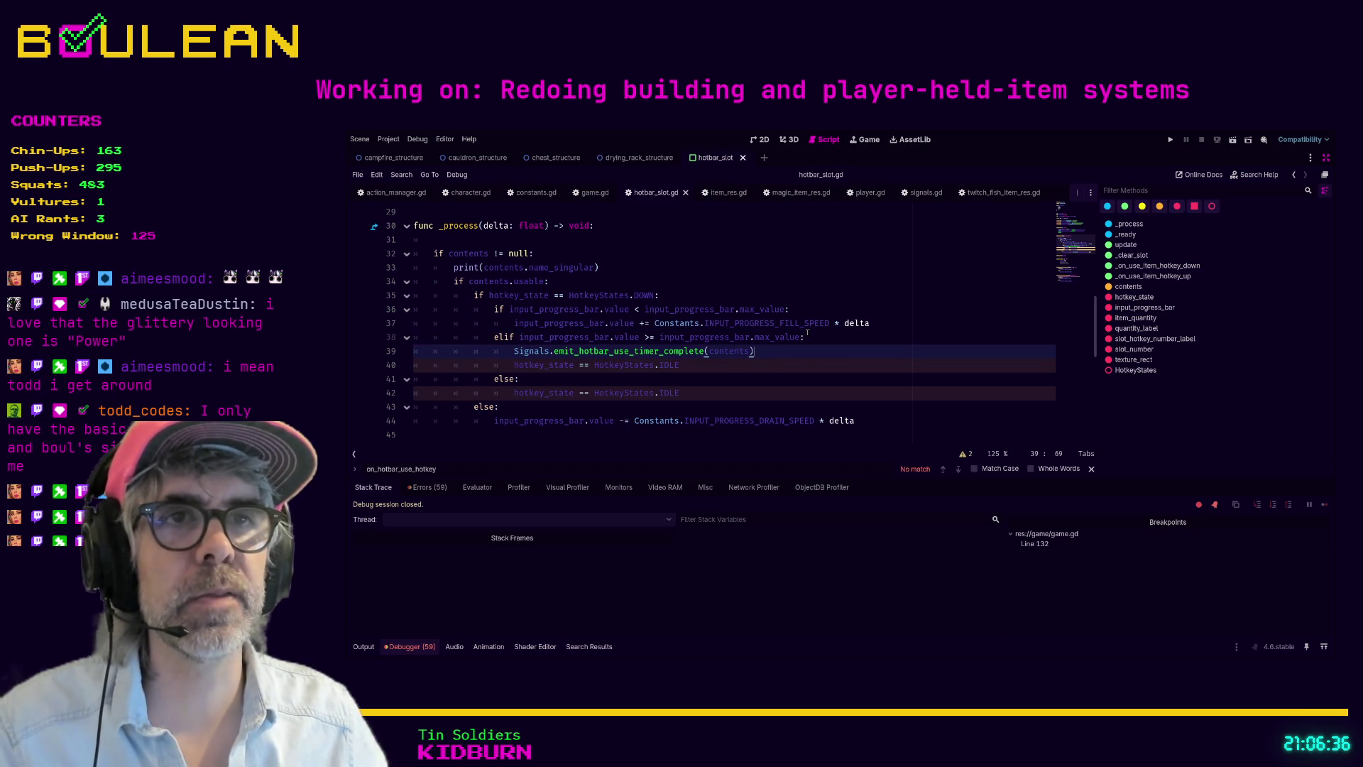
{"action": "key", "text": "alt+Up"}
{"action": "key", "text": "alt+Down"}
{"action": "key", "text": "ctrl+s"}
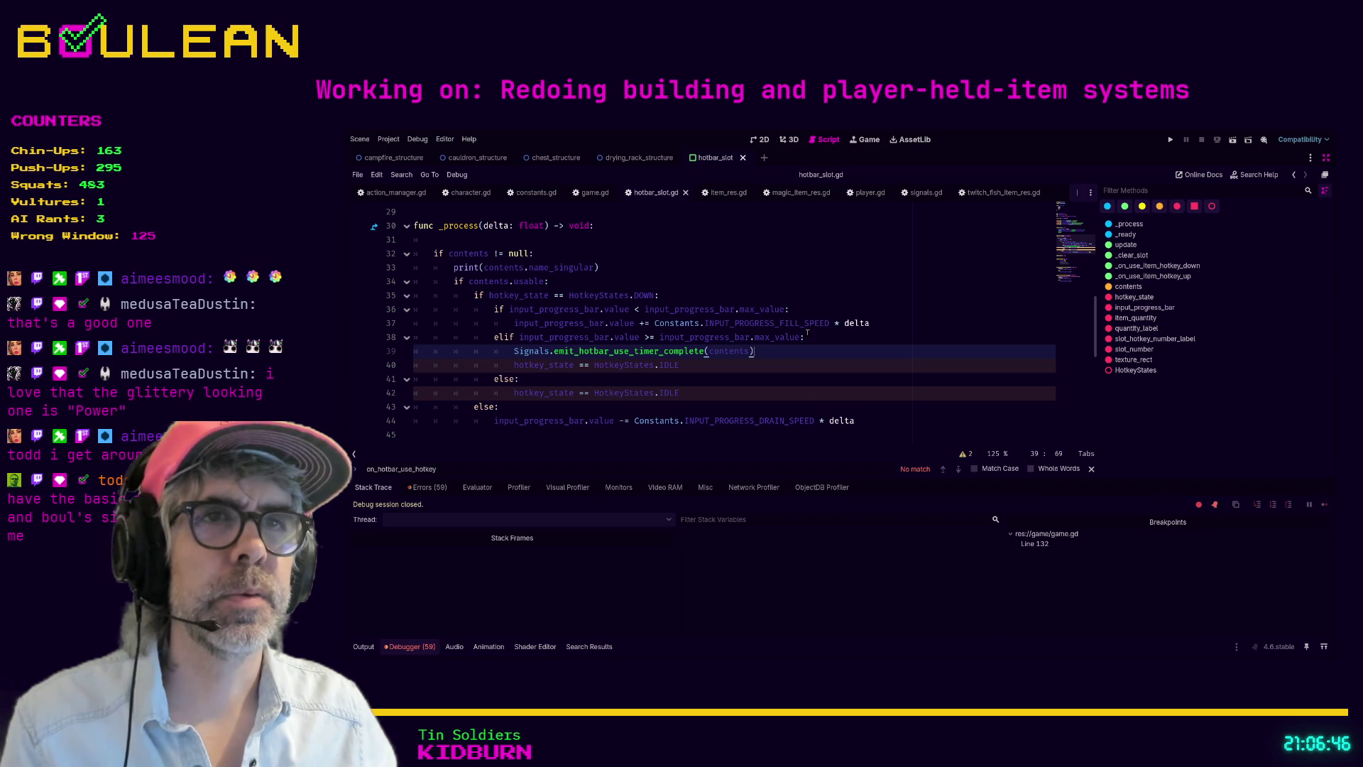
{"action": "key", "text": "F5"}
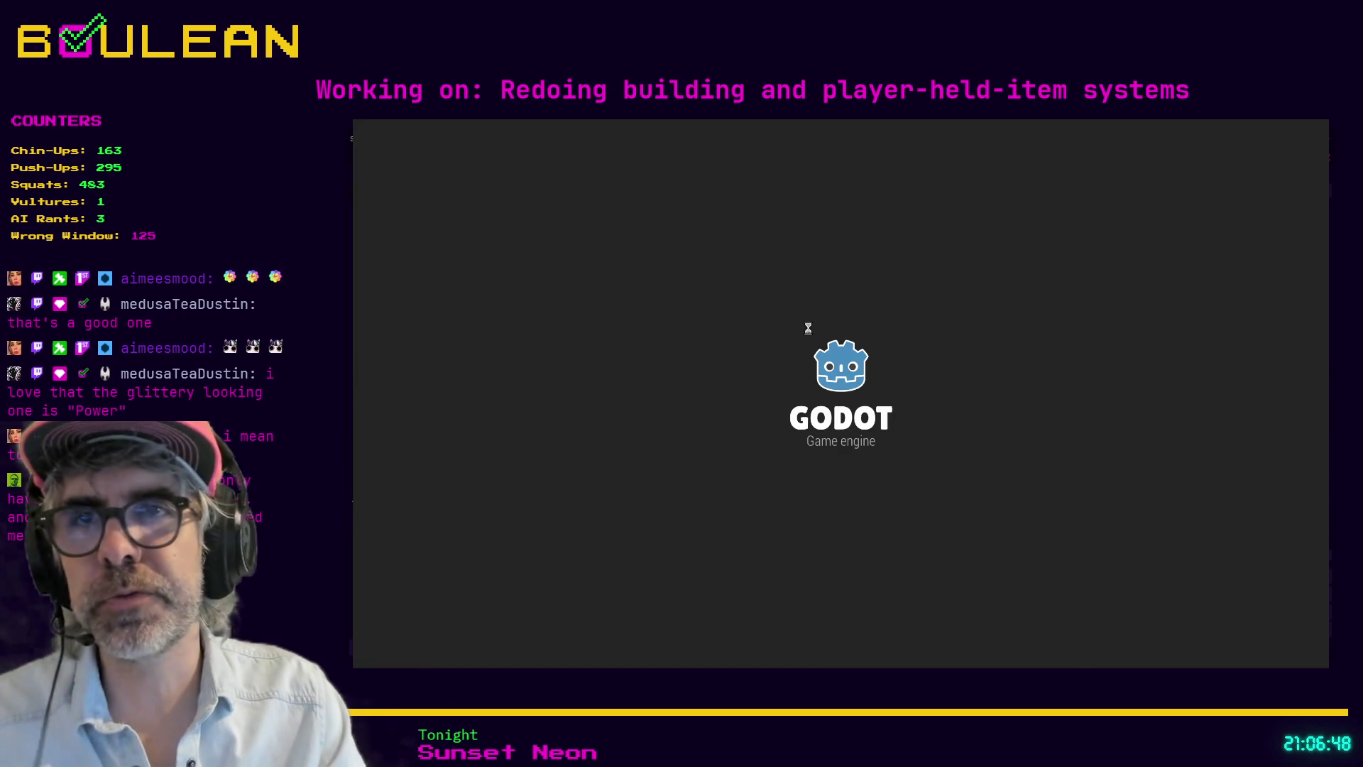
Step: Collect the green mushroom, select the torch in hotbar slot 1, and stop the game with F8
{"action": "key", "text": "Up"}
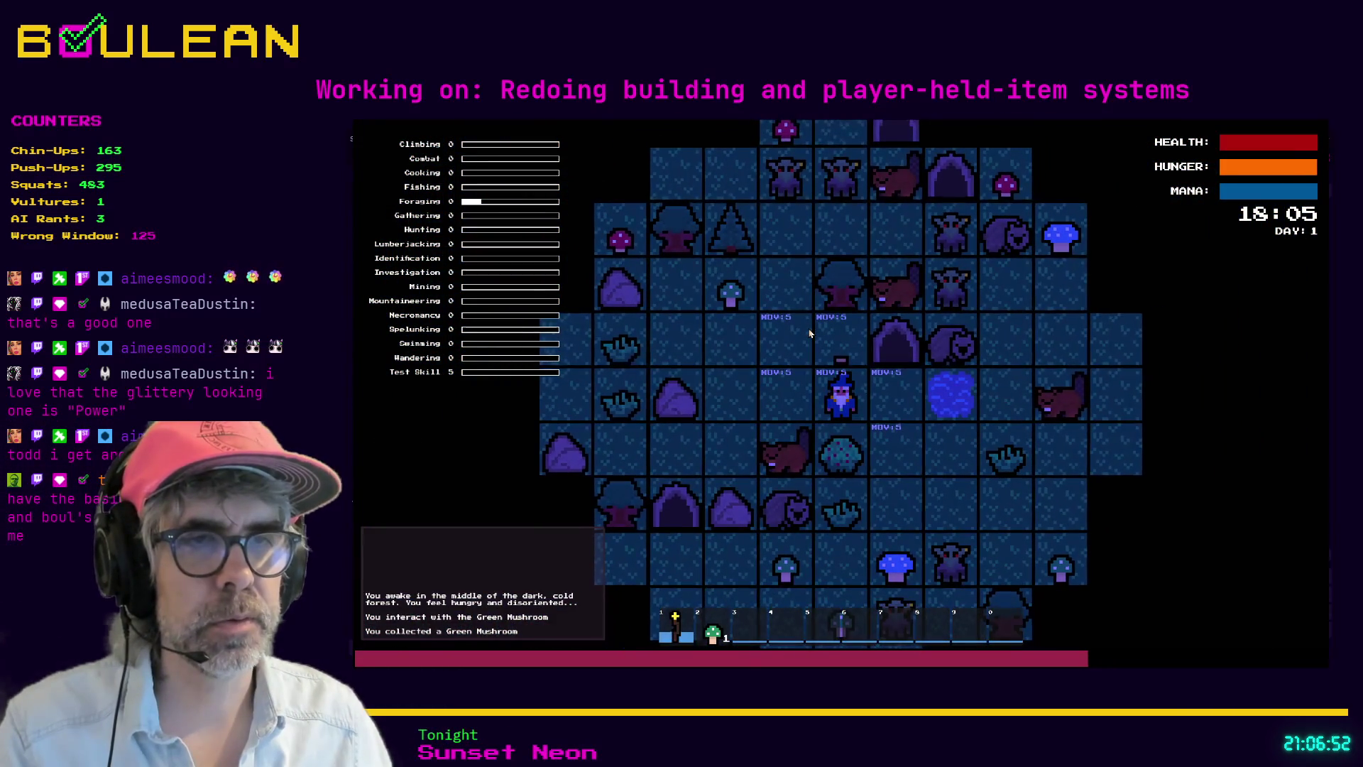
{"action": "key", "text": "1"}
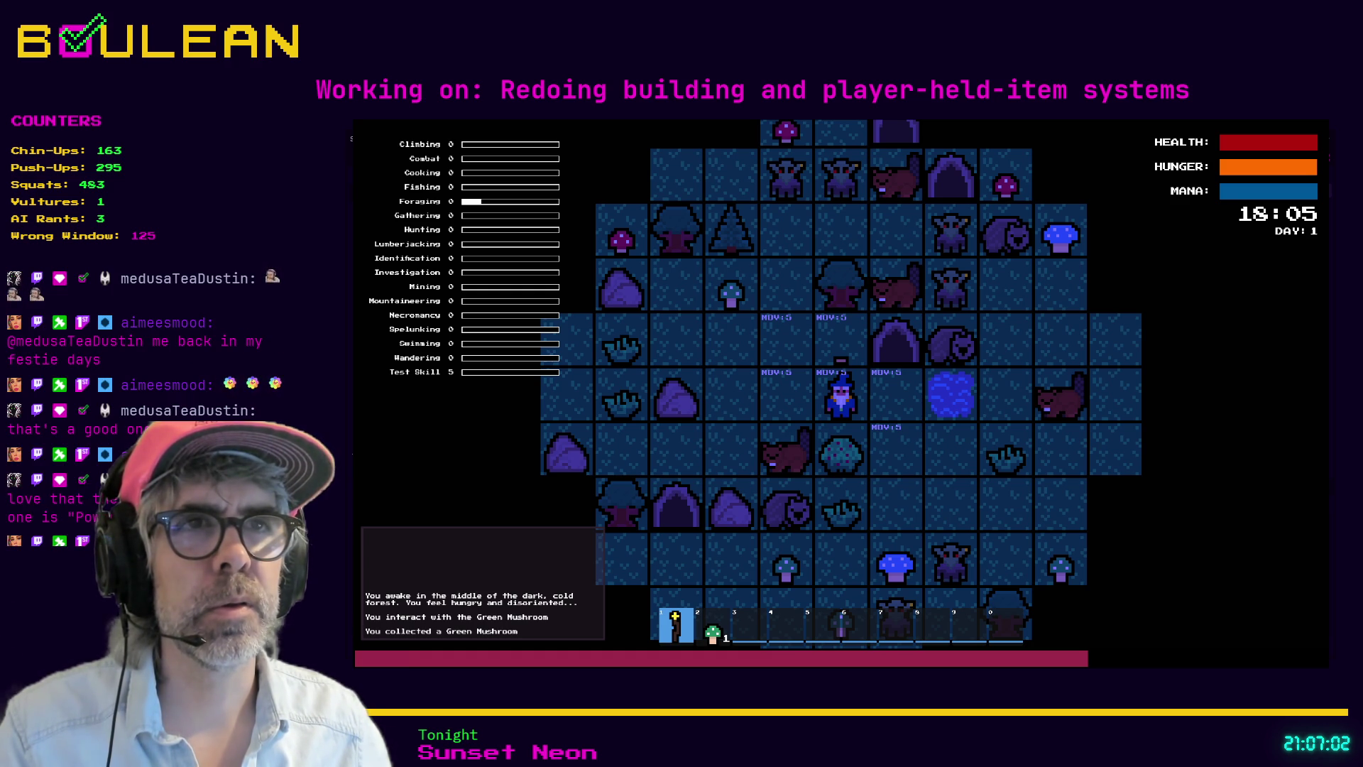
{"action": "key", "text": "F8"}
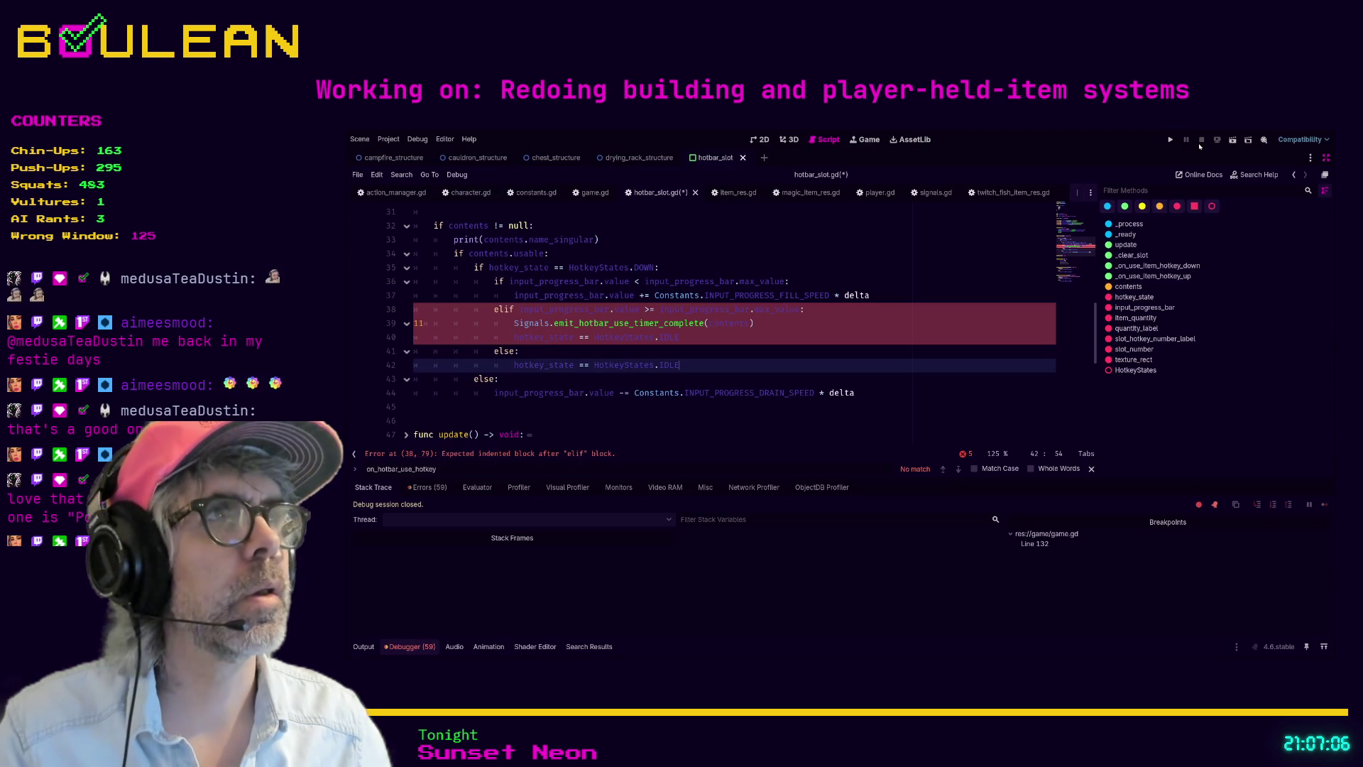
Step: Copy emit_hotbar_use_timer_complete from line 39 and search for it in signals.gd
{"action": "left_click", "coordinate": [756, 328]}
{"action": "double_click", "coordinate": [591, 324]}
{"action": "key", "text": "ctrl+c"}
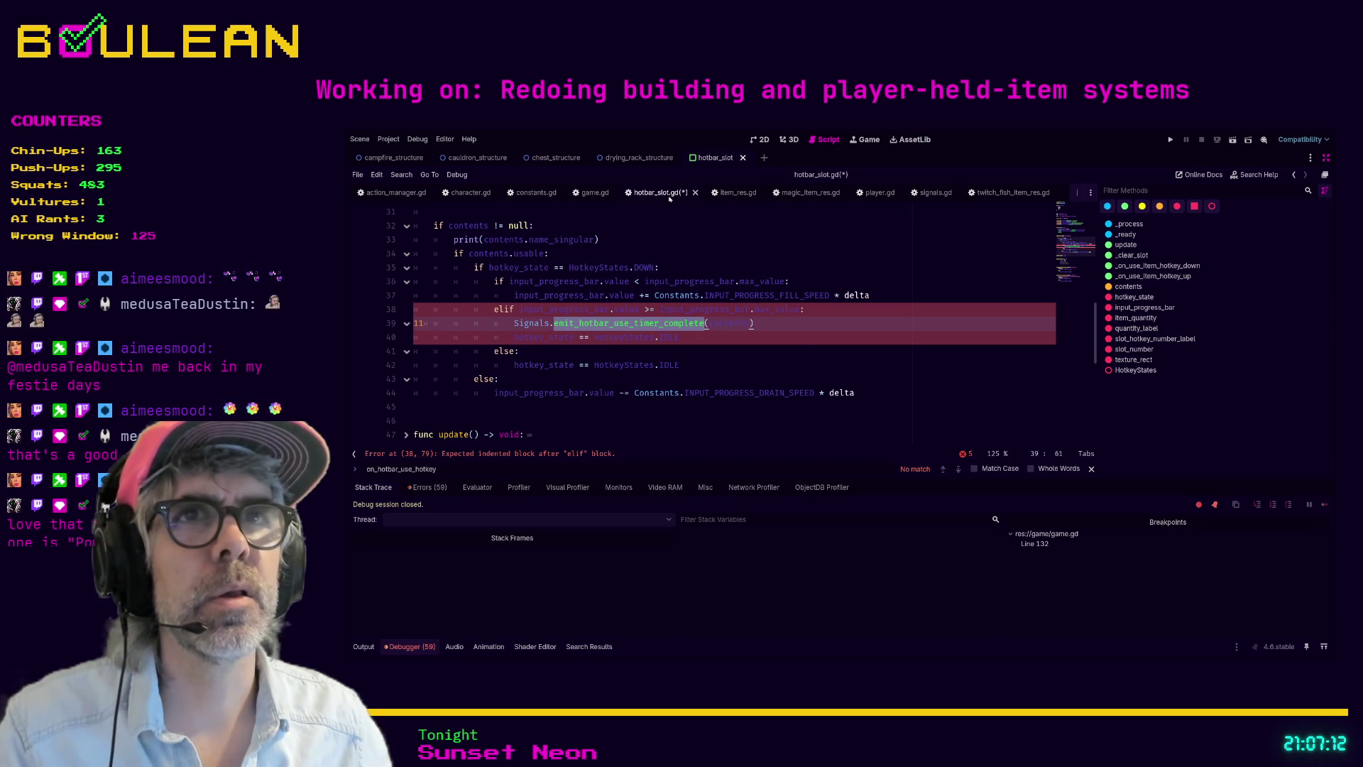
{"action": "left_click", "coordinate": [917, 192]}
{"action": "key", "text": "ctrl+f"}
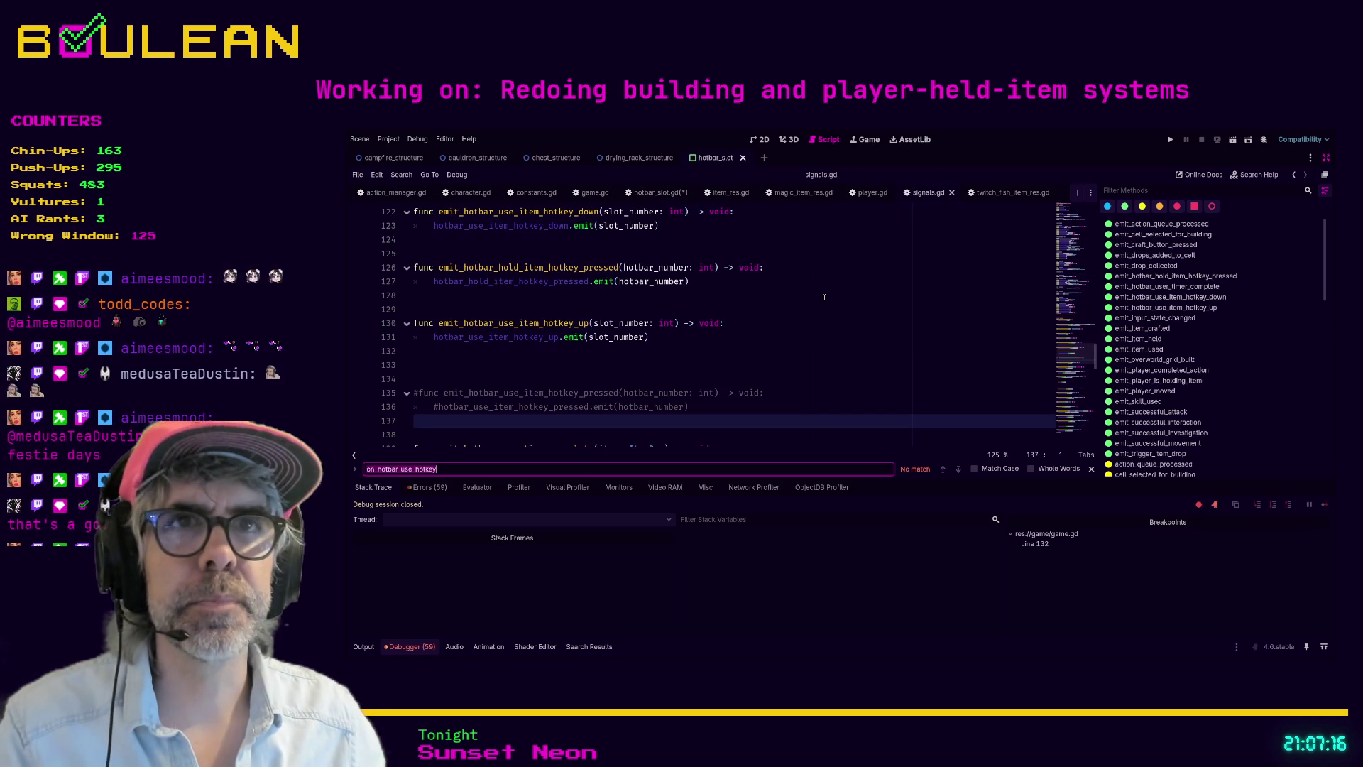
{"action": "key", "text": "ctrl+v"}
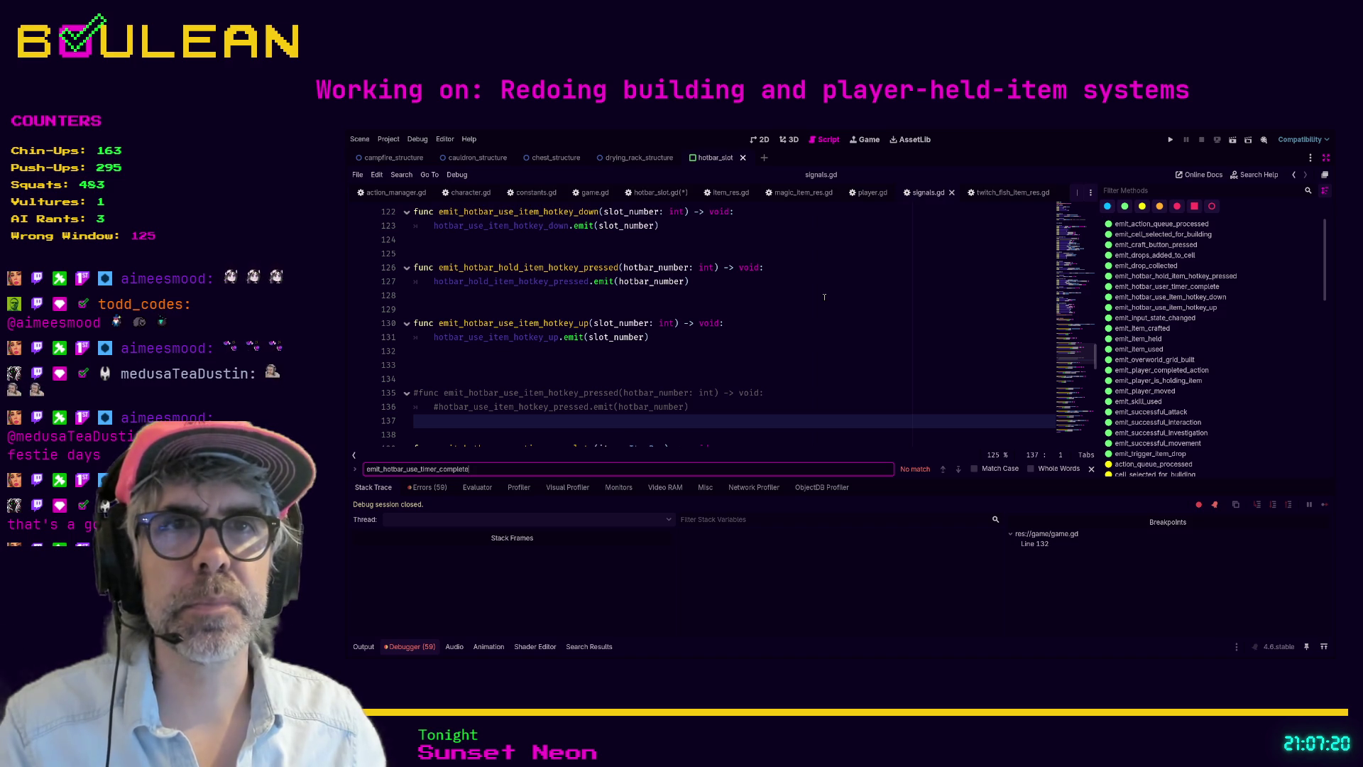
Step: Fix line 139's emit_hotbar_user_timer_complete to emit_hotbar_use_timer_complete, then search all project files for hotbar_user
{"action": "scroll", "coordinate": [830, 301], "scroll_direction": "down", "scroll_amount": 1}
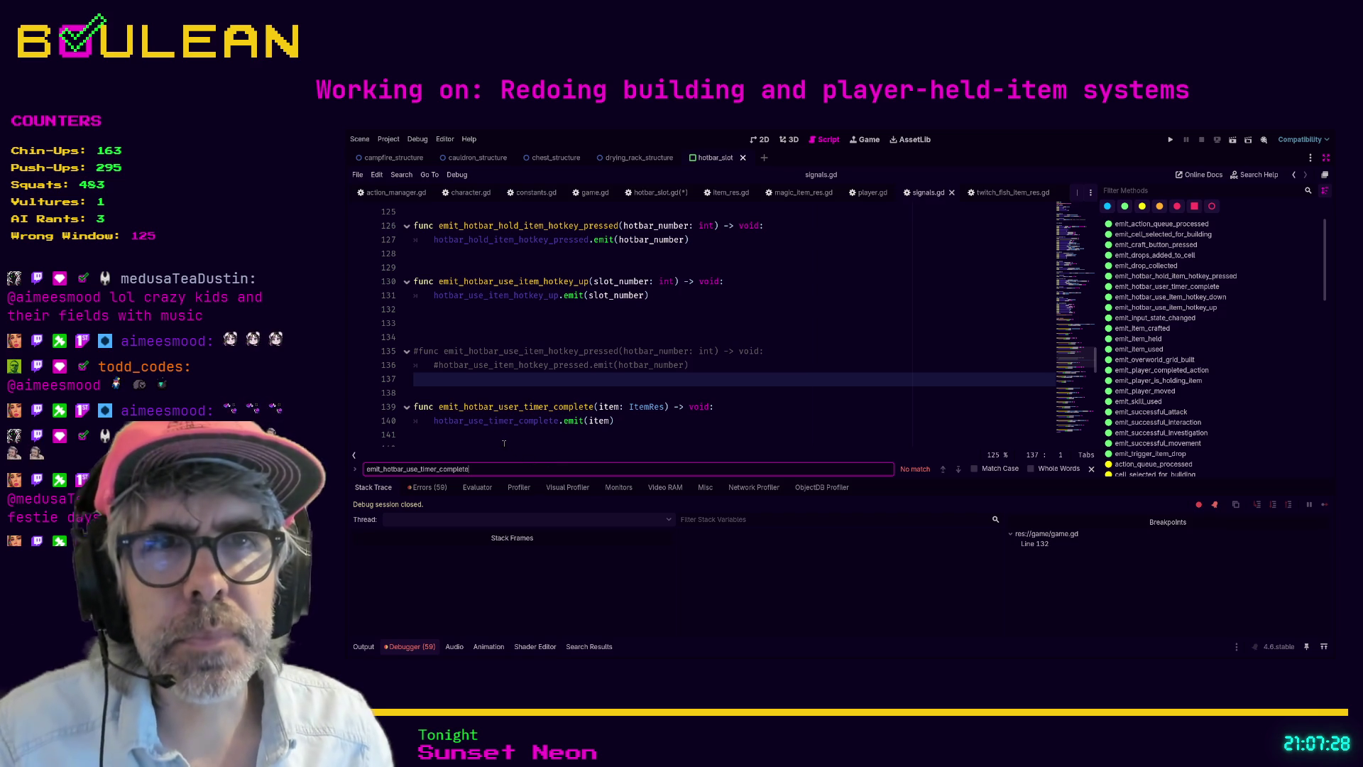
{"action": "left_click", "coordinate": [519, 407]}
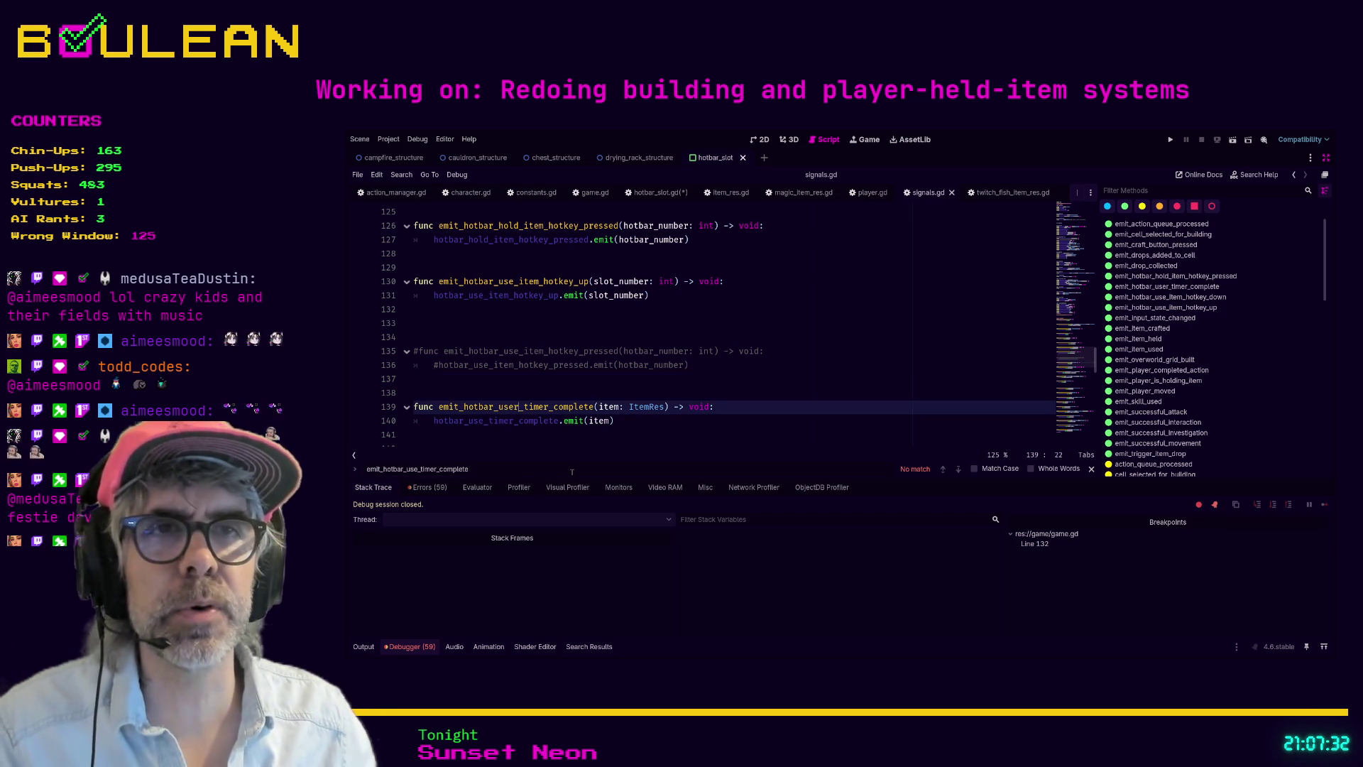
{"action": "key", "text": "BackSpace"}
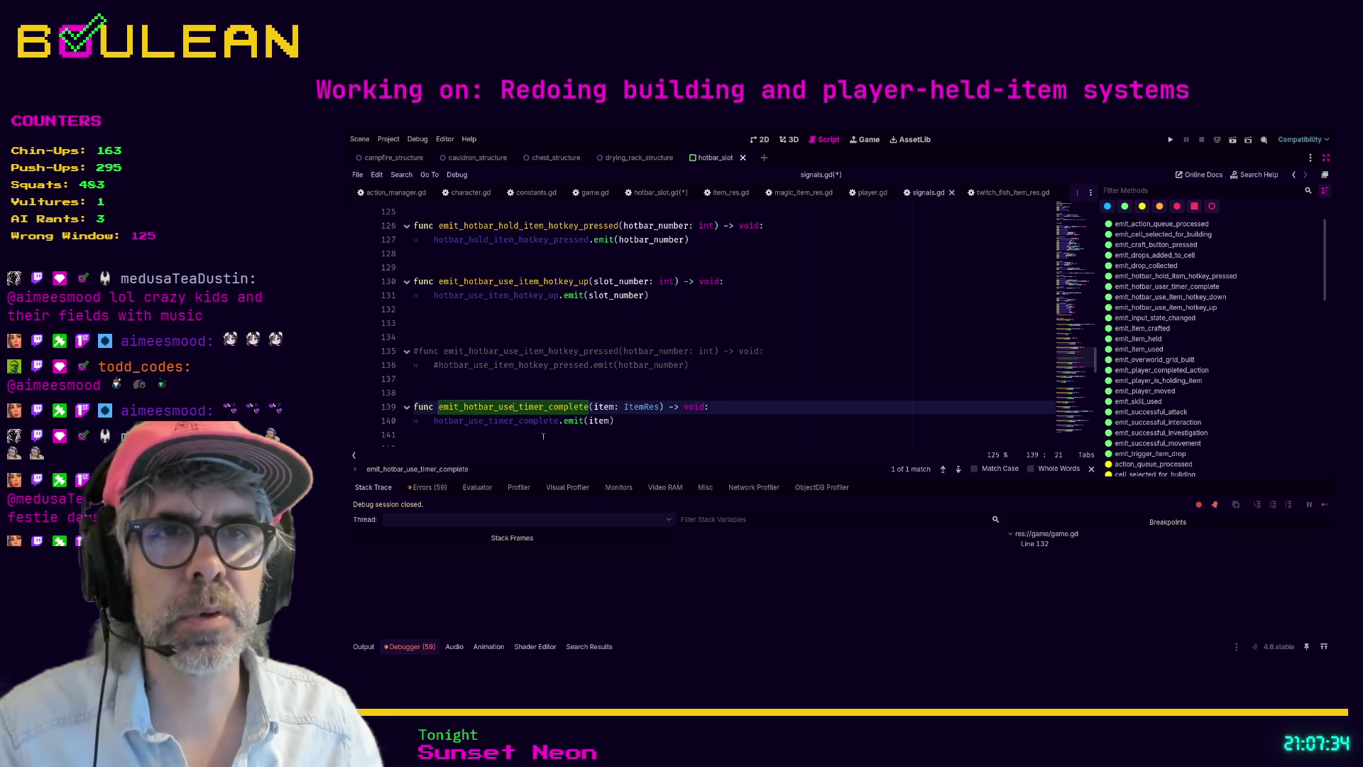
{"action": "left_click", "coordinate": [588, 440]}
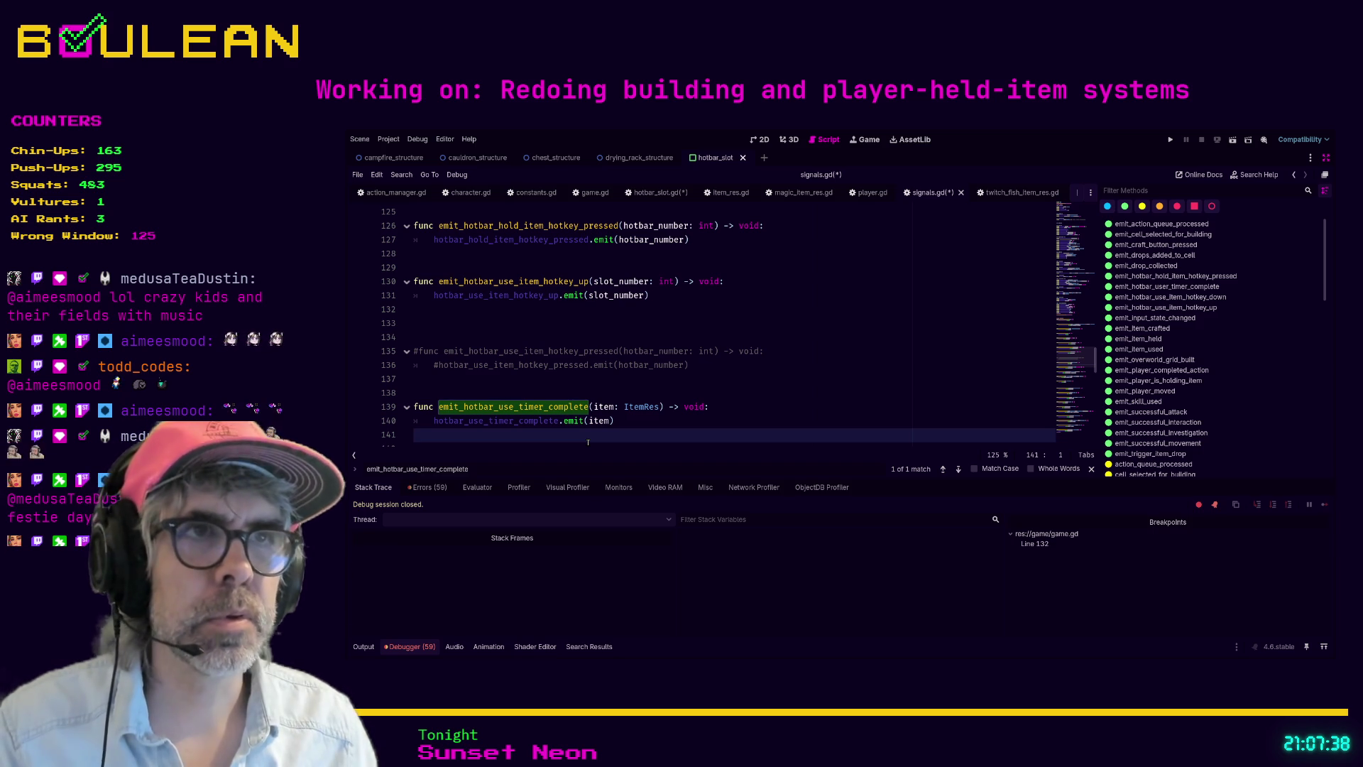
{"action": "key", "text": "ctrl+shift+f"}
{"action": "key", "text": "Return"}
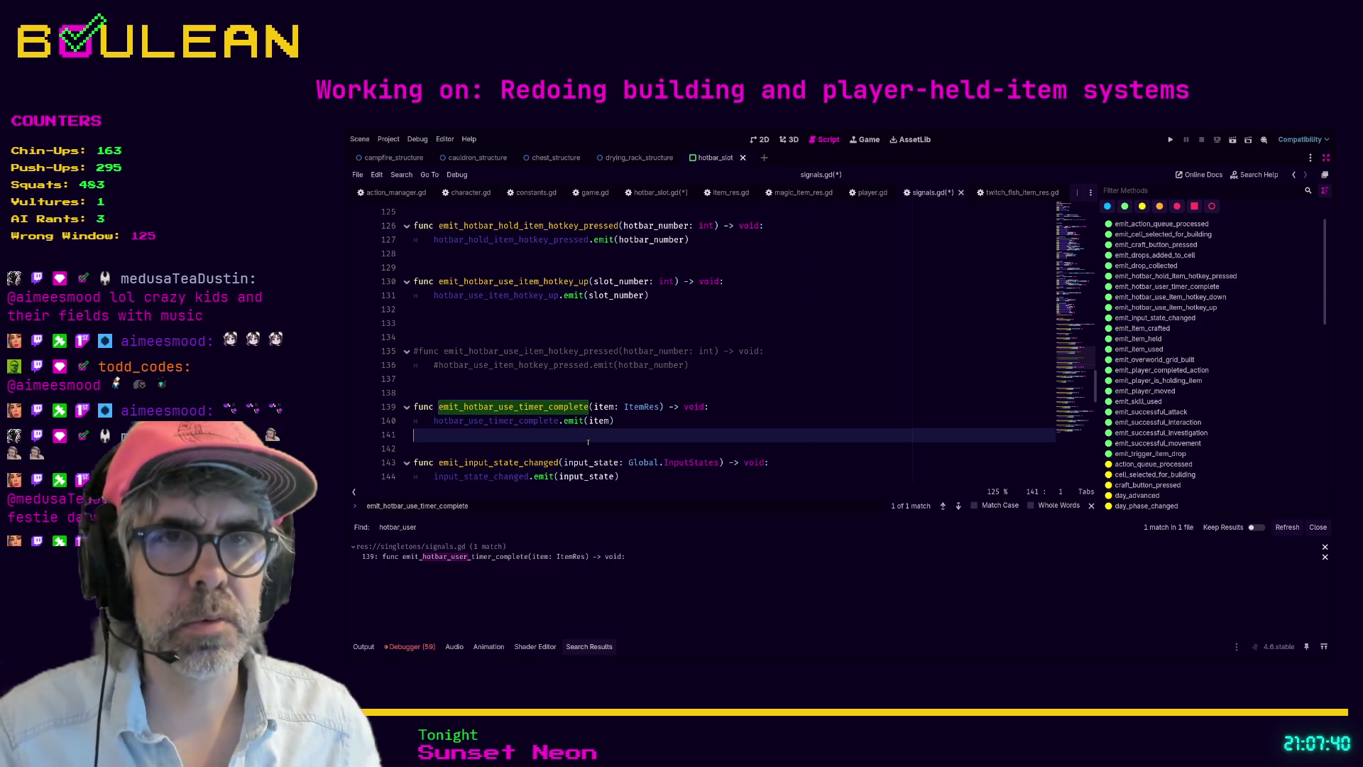
Step: Jump to line 139 and adjust the Find in Files query between hotbar_use_ and hotbar_user_
{"action": "left_click", "coordinate": [500, 556]}
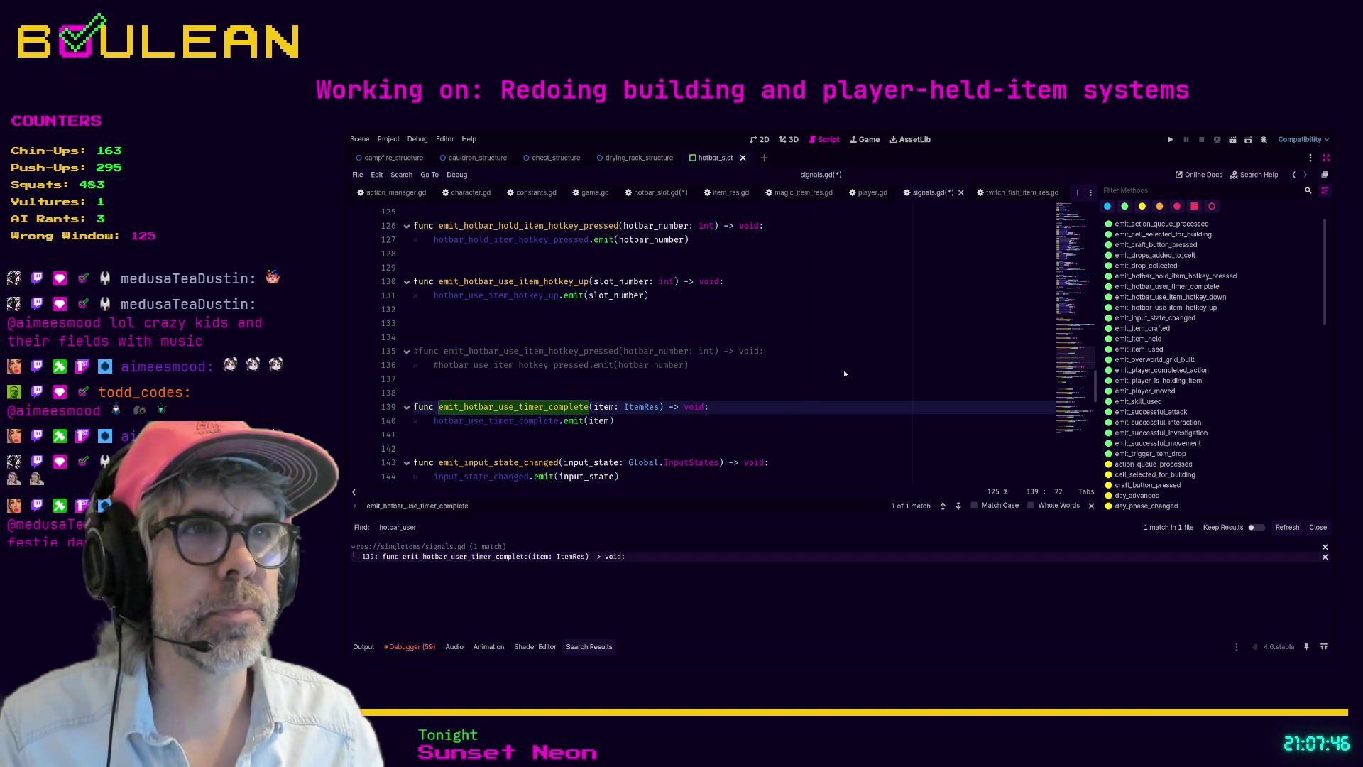
{"action": "key", "text": "BackSpace"}
{"action": "type", "text": "_"}
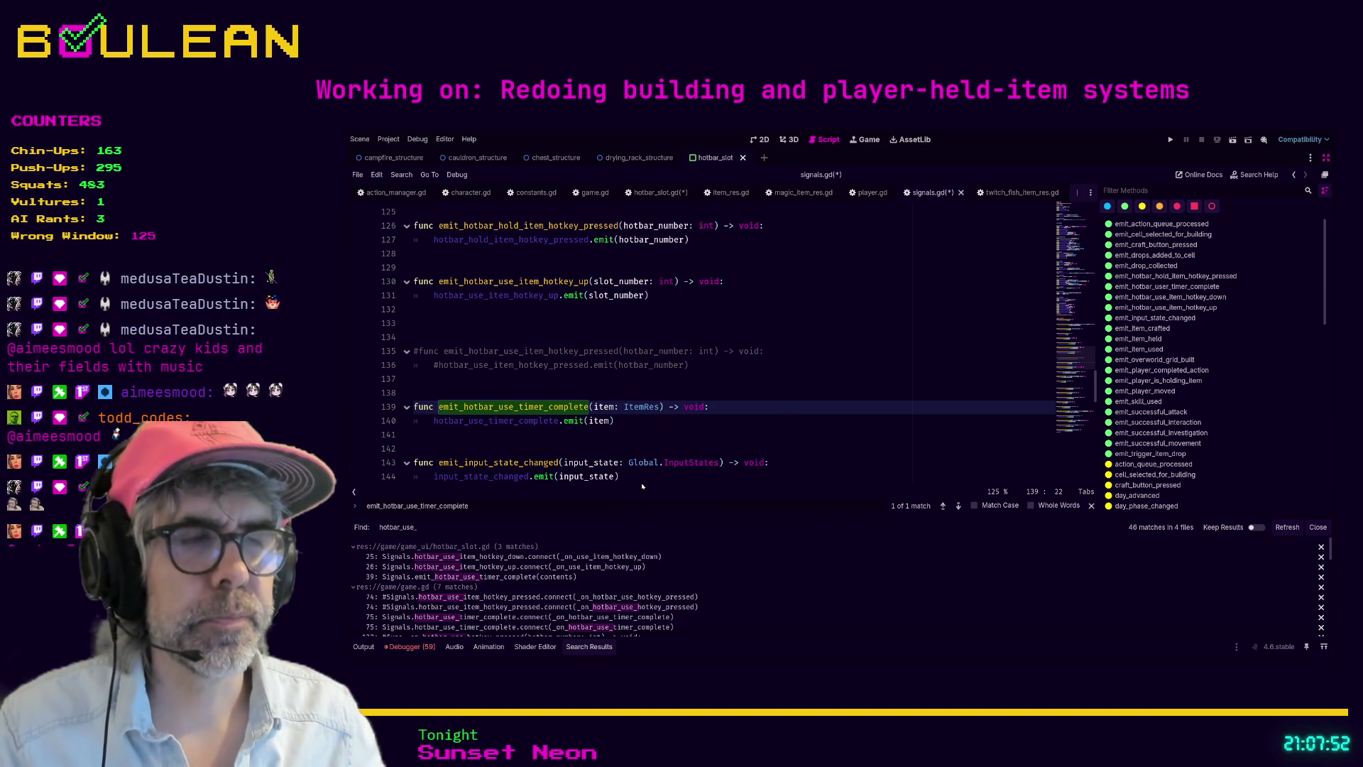
{"action": "key", "text": "Left"}
{"action": "type", "text": "r"}
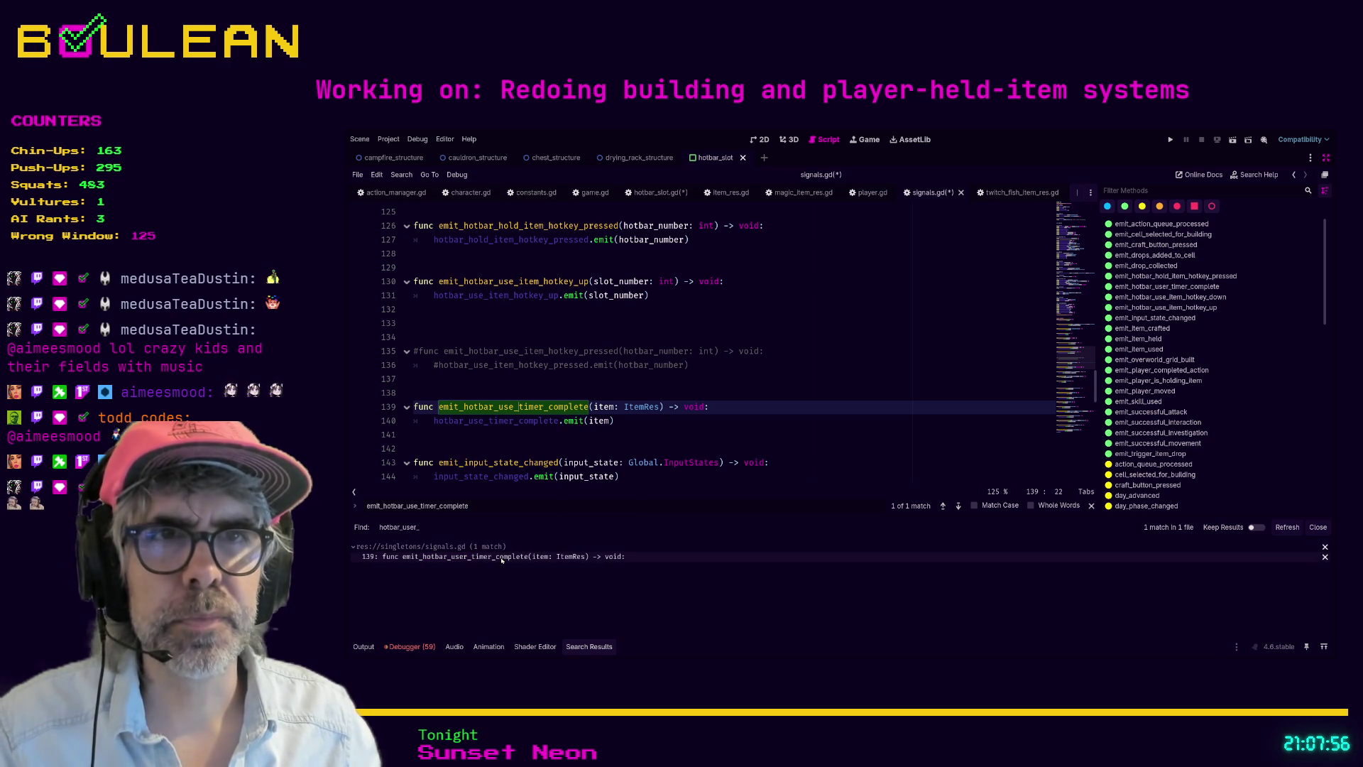
Step: Save signals.gd, refresh the search to confirm 0 hotbar_user matches, and run the game with F5
{"action": "left_click", "coordinate": [708, 428]}
{"action": "key", "text": "ctrl+s"}
{"action": "left_click", "coordinate": [1286, 529]}
{"action": "key", "text": "F5"}
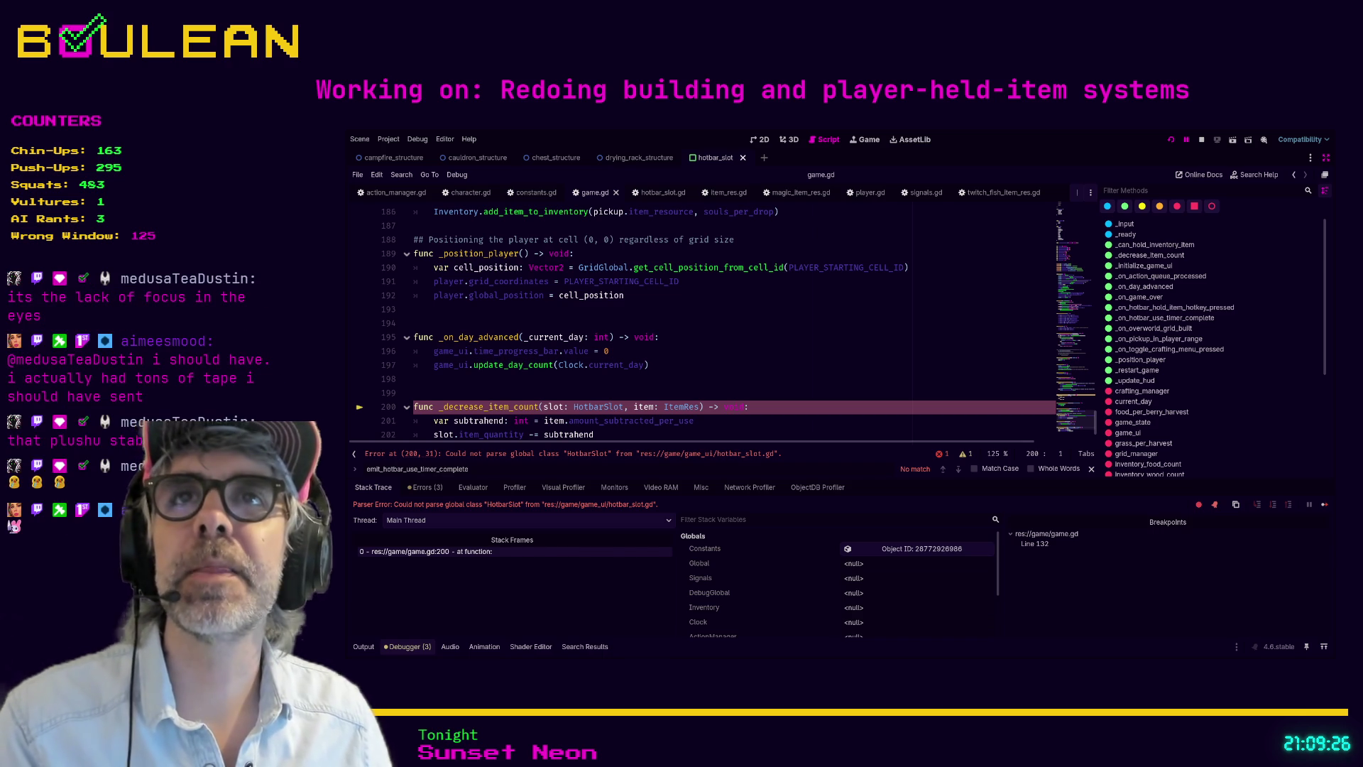
Step: Stop the running game and inspect the day-advance code in game.gd
{"action": "scroll", "coordinate": [696, 293], "scroll_direction": "down", "scroll_amount": 2}
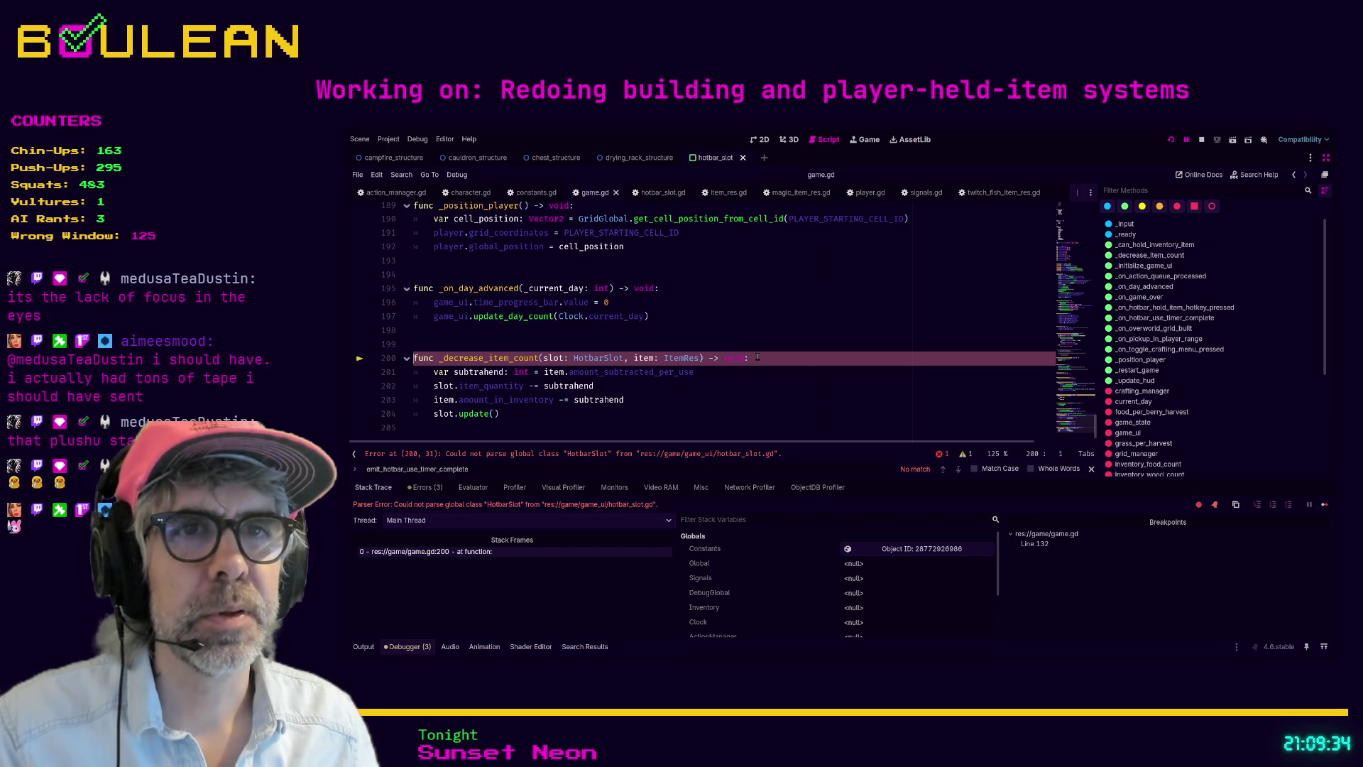
{"action": "left_click", "coordinate": [1202, 141]}
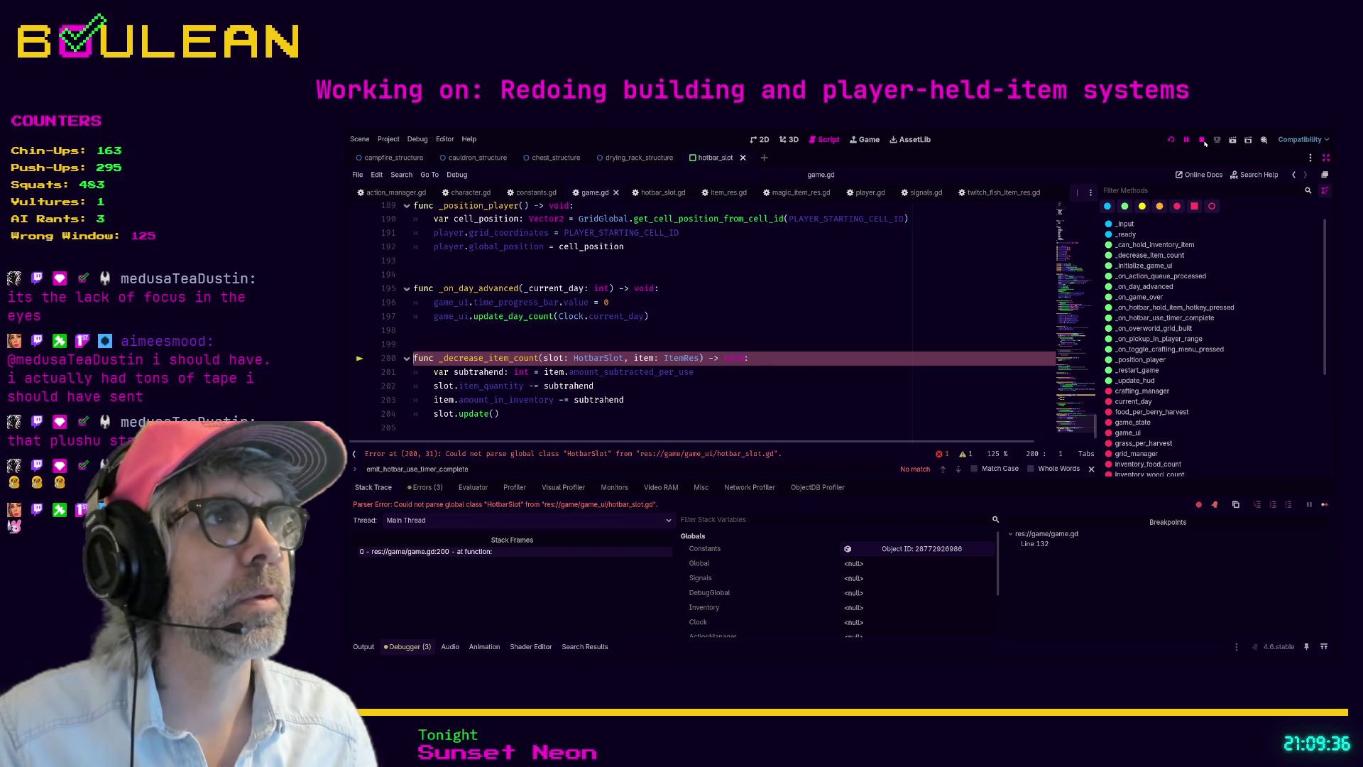
{"action": "left_click", "coordinate": [812, 323]}
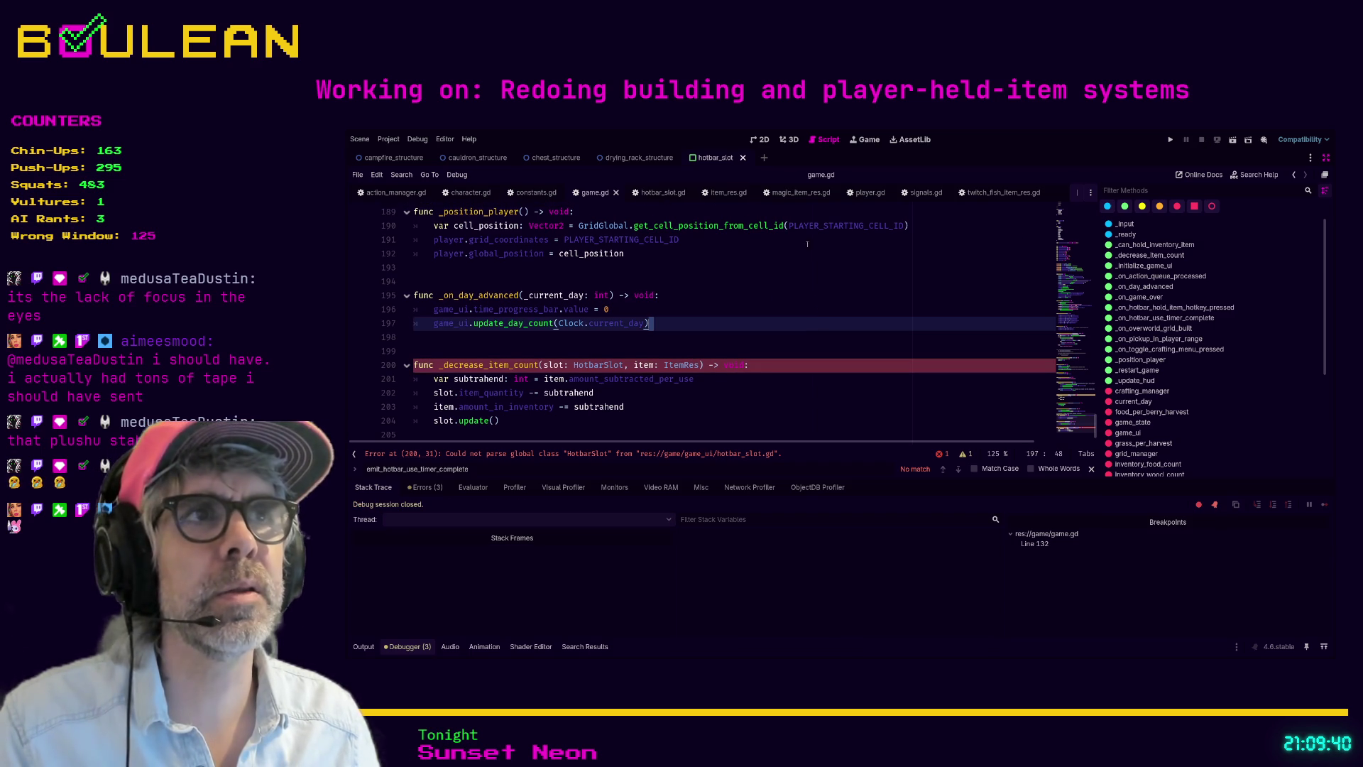
{"action": "left_click", "coordinate": [819, 296]}
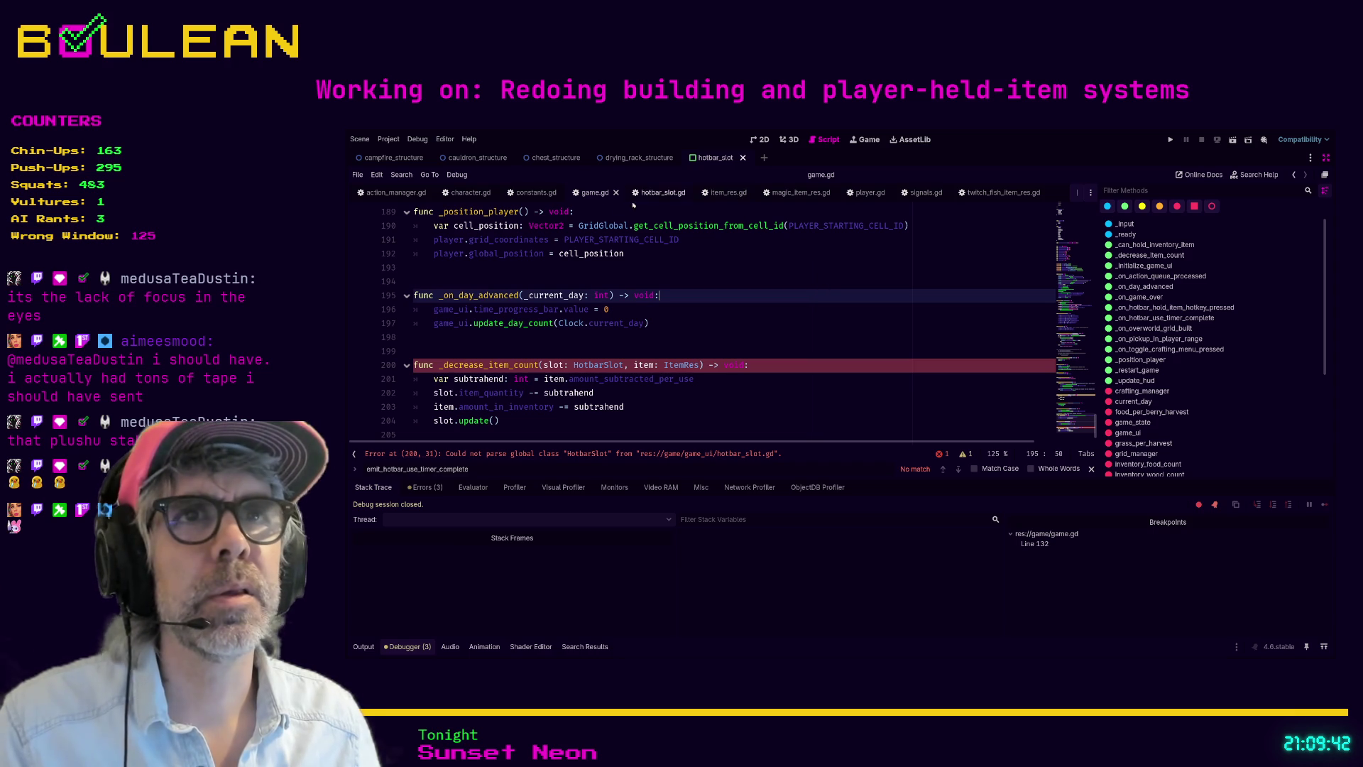
Step: Delete the stray '1' at the start of line 39 in hotbar_slot.gd, save, and relaunch with F5
{"action": "left_click", "coordinate": [661, 192]}
{"action": "left_click", "coordinate": [748, 339]}
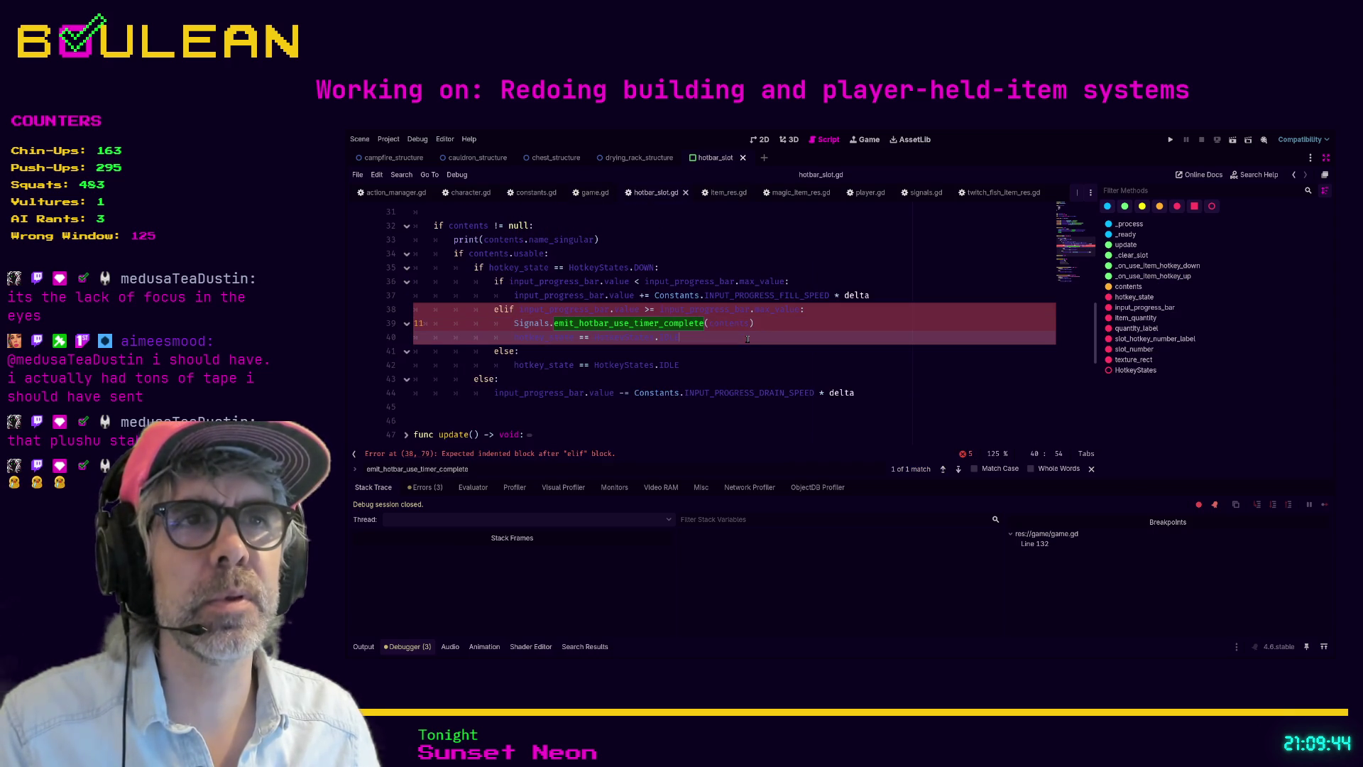
{"action": "left_click", "coordinate": [637, 322]}
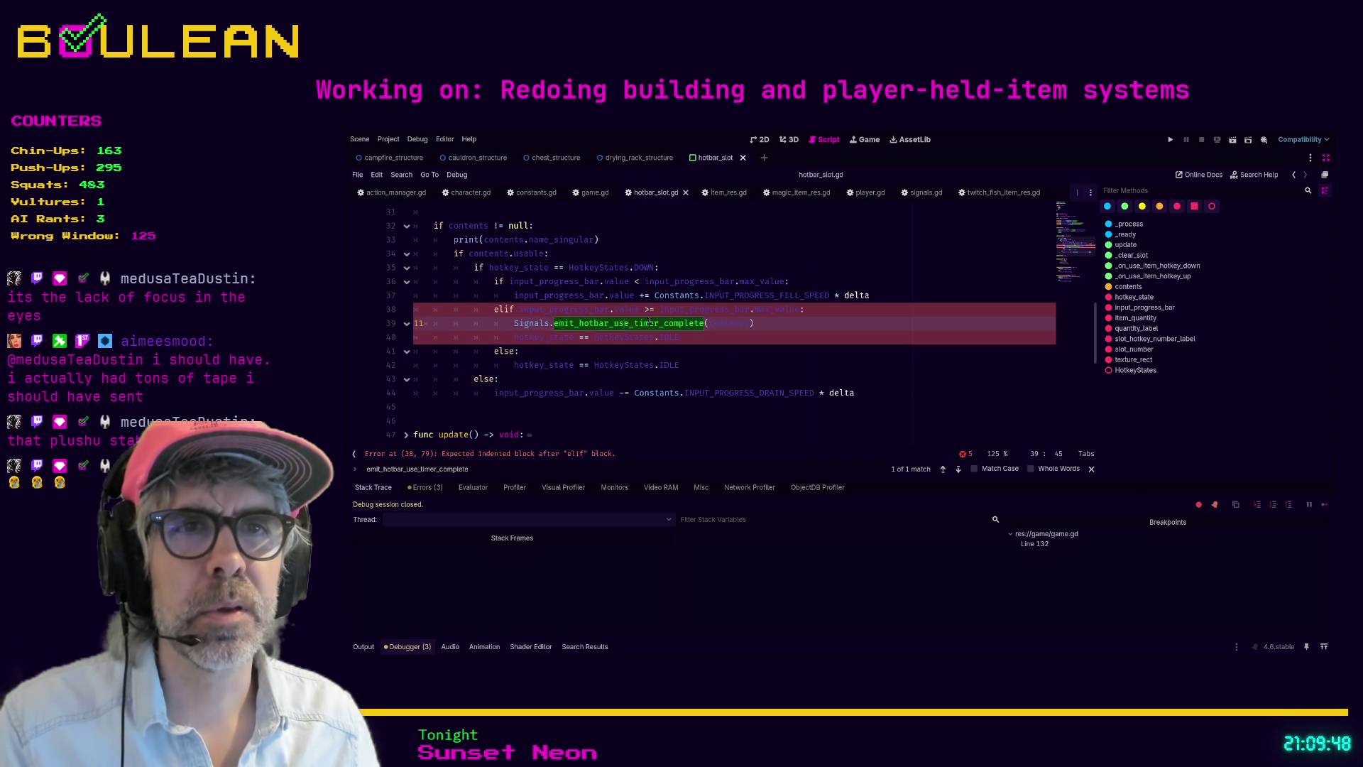
{"action": "left_click", "coordinate": [513, 323]}
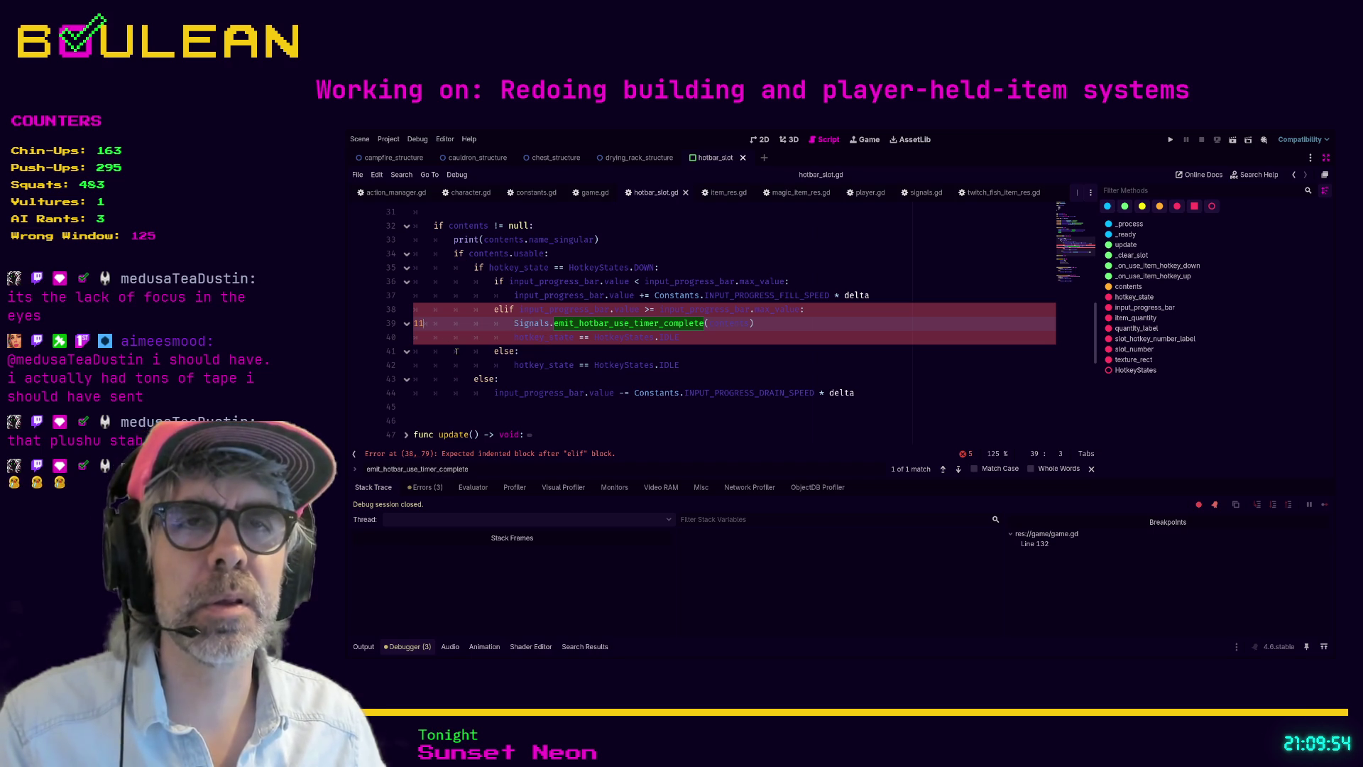
{"action": "key", "text": "BackSpace"}
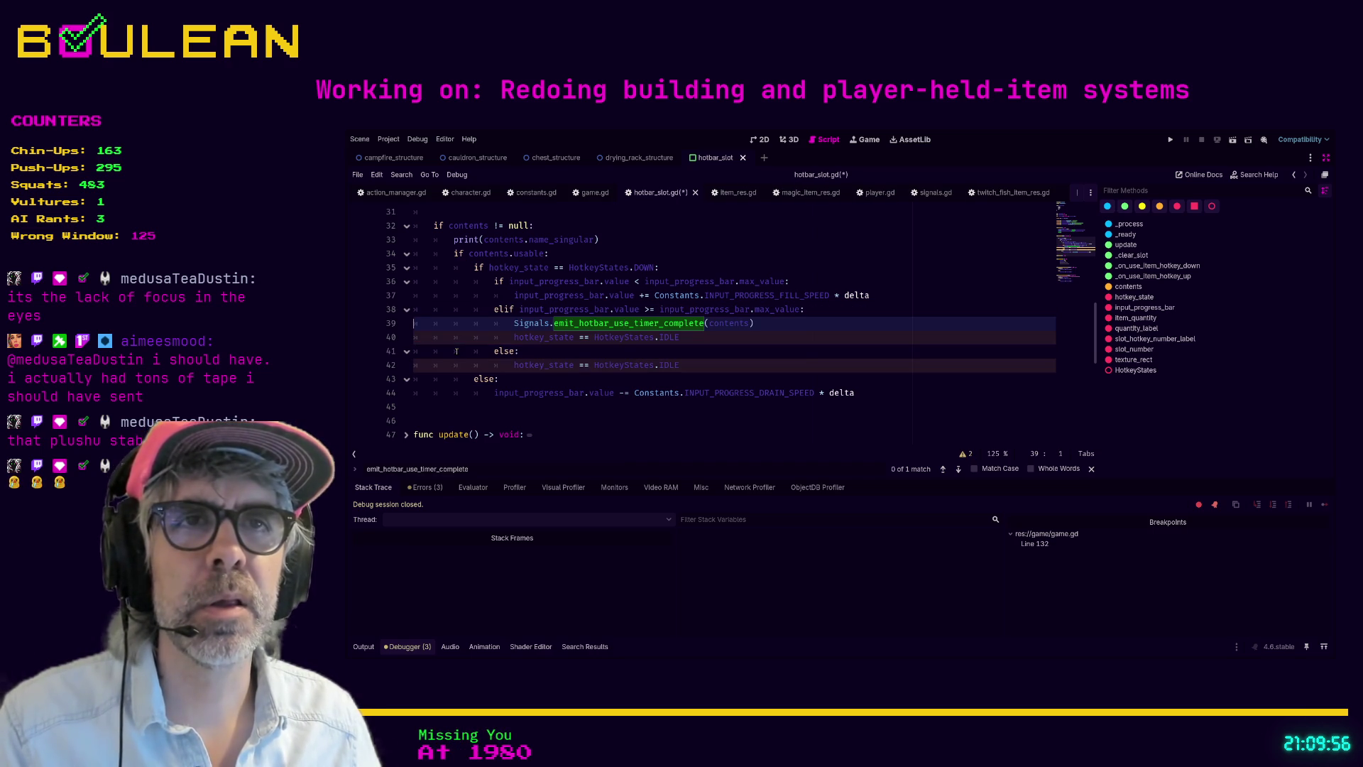
{"action": "left_click", "coordinate": [739, 351]}
{"action": "key", "text": "F5"}
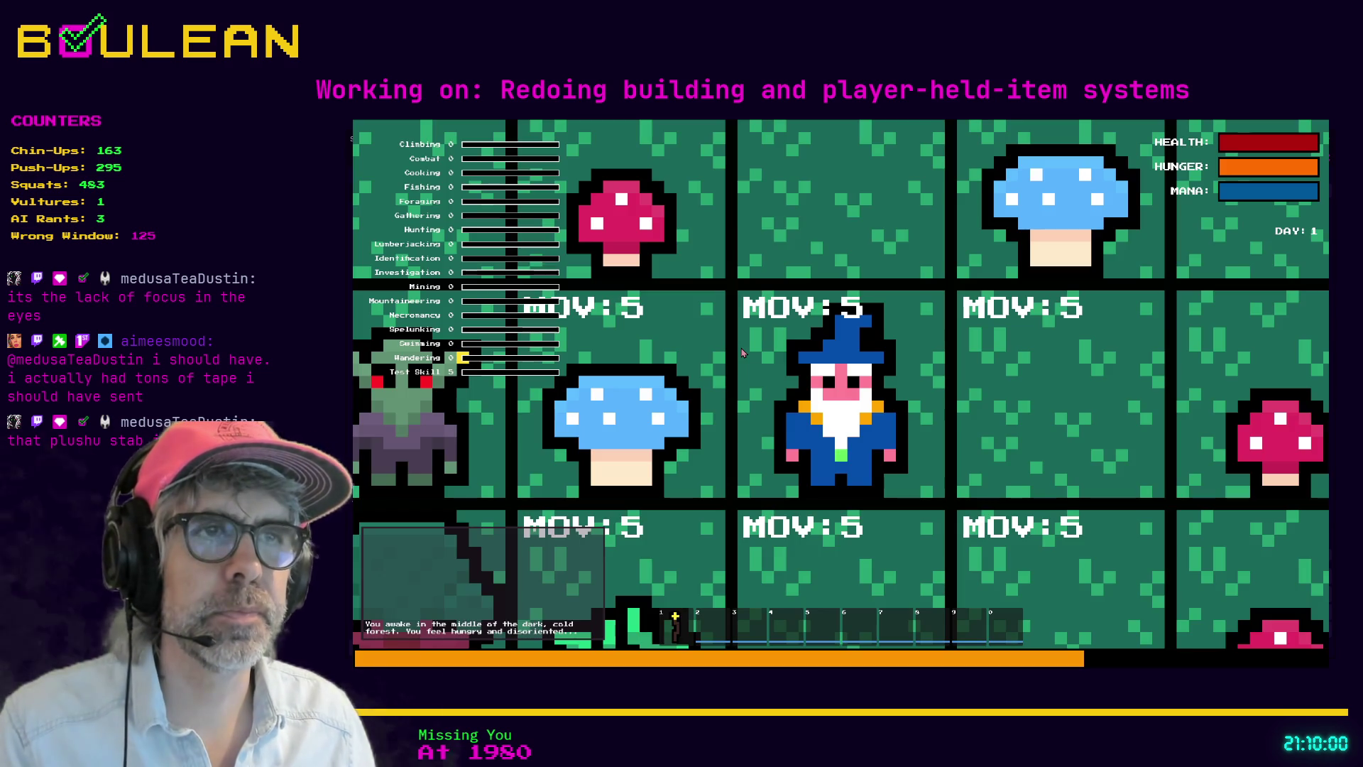
Step: Equip and put away the first hotbar slot's item with key 1 repeatedly to test hold-to-use
{"action": "scroll", "coordinate": [743, 353], "scroll_direction": "down", "scroll_amount": 3}
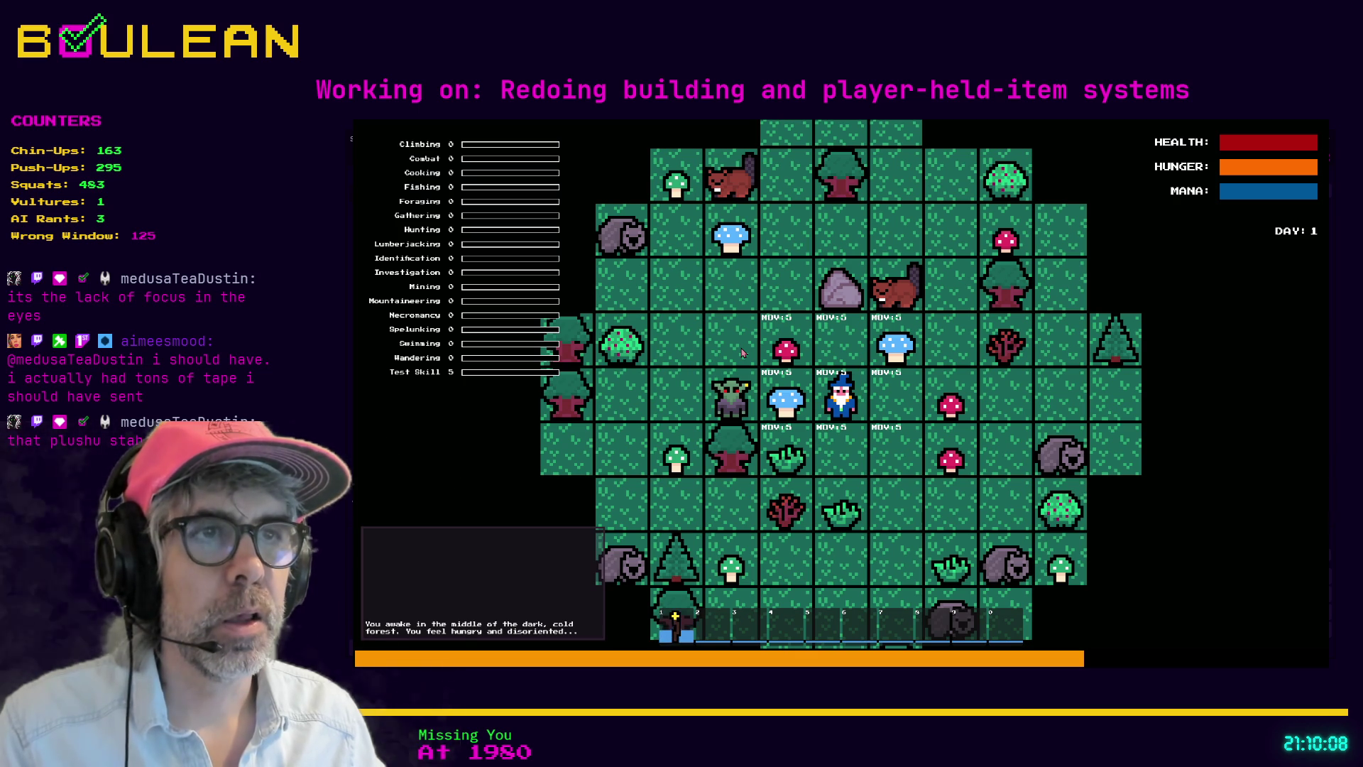
{"action": "key", "text": "1"}
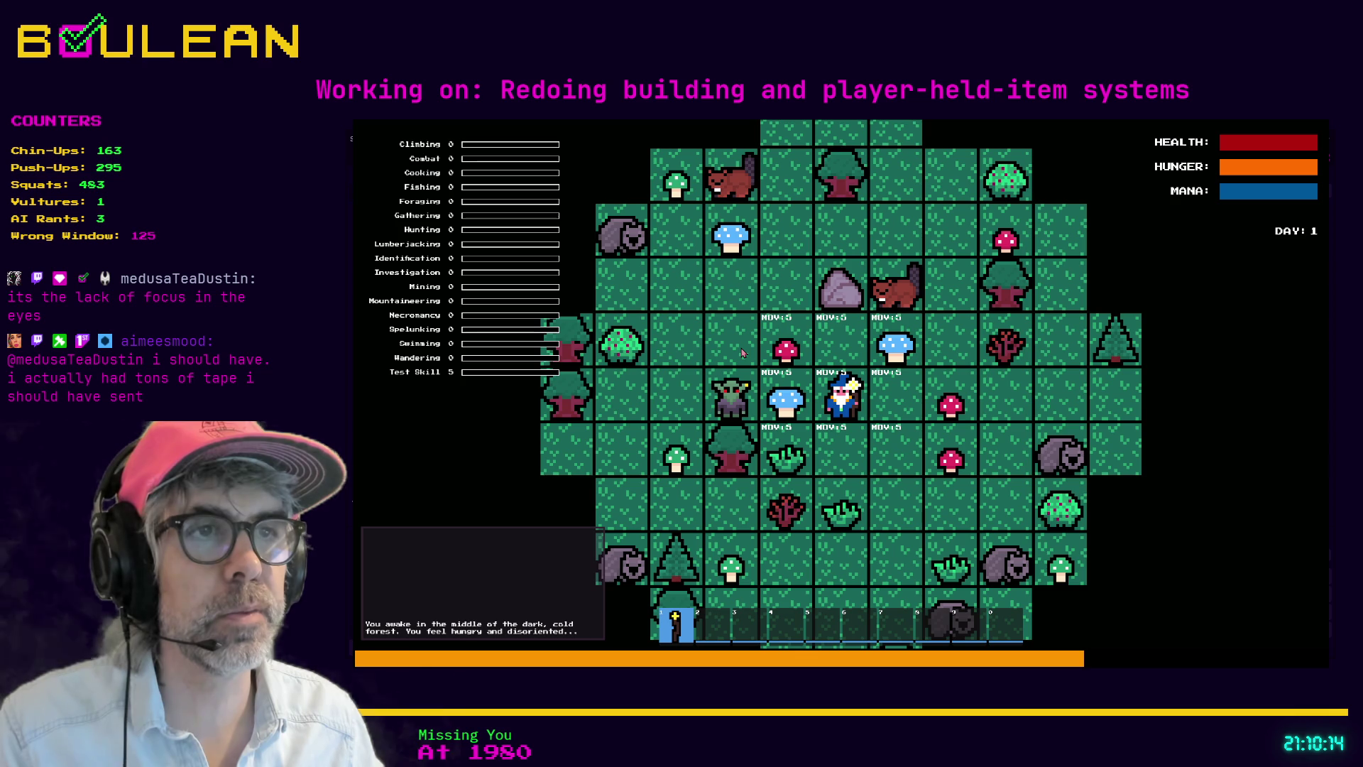
{"action": "key", "text": "1"}
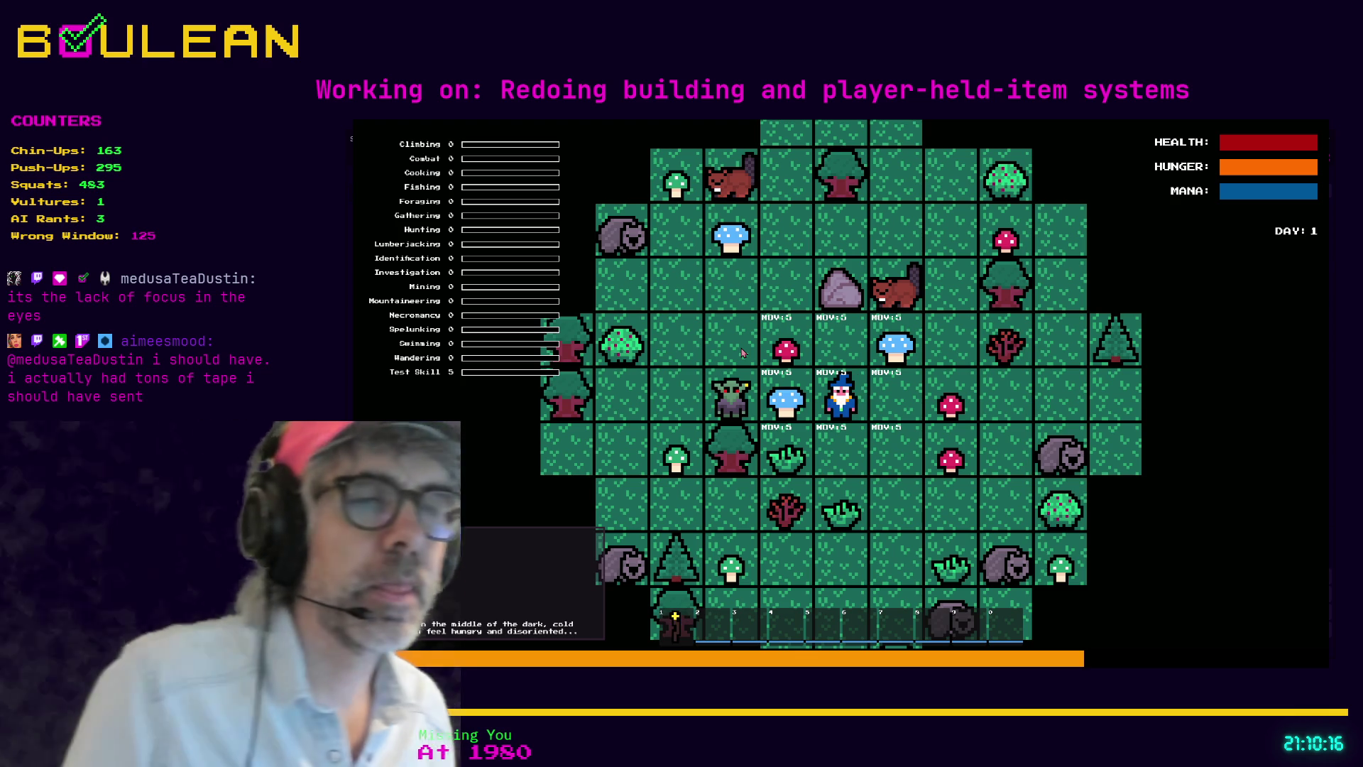
{"action": "key", "text": "1"}
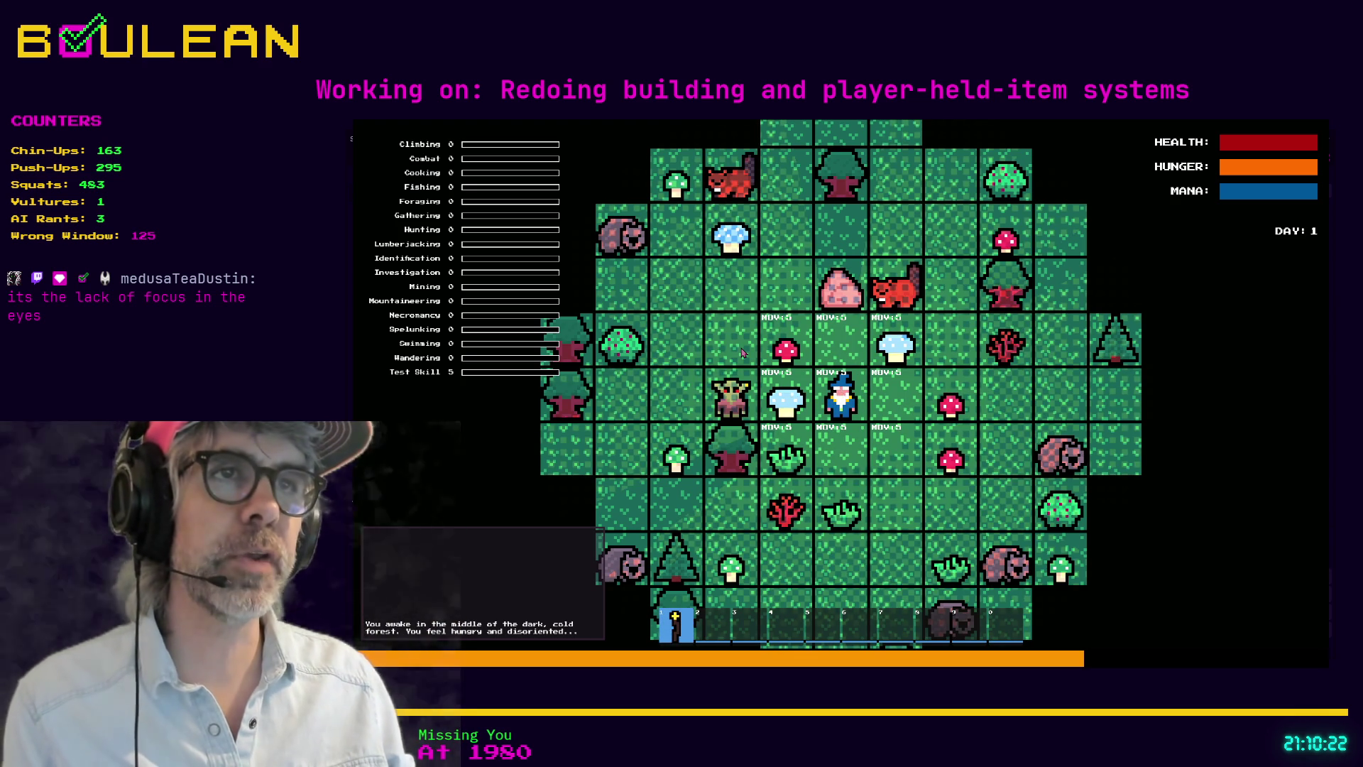
{"action": "key", "text": "1"}
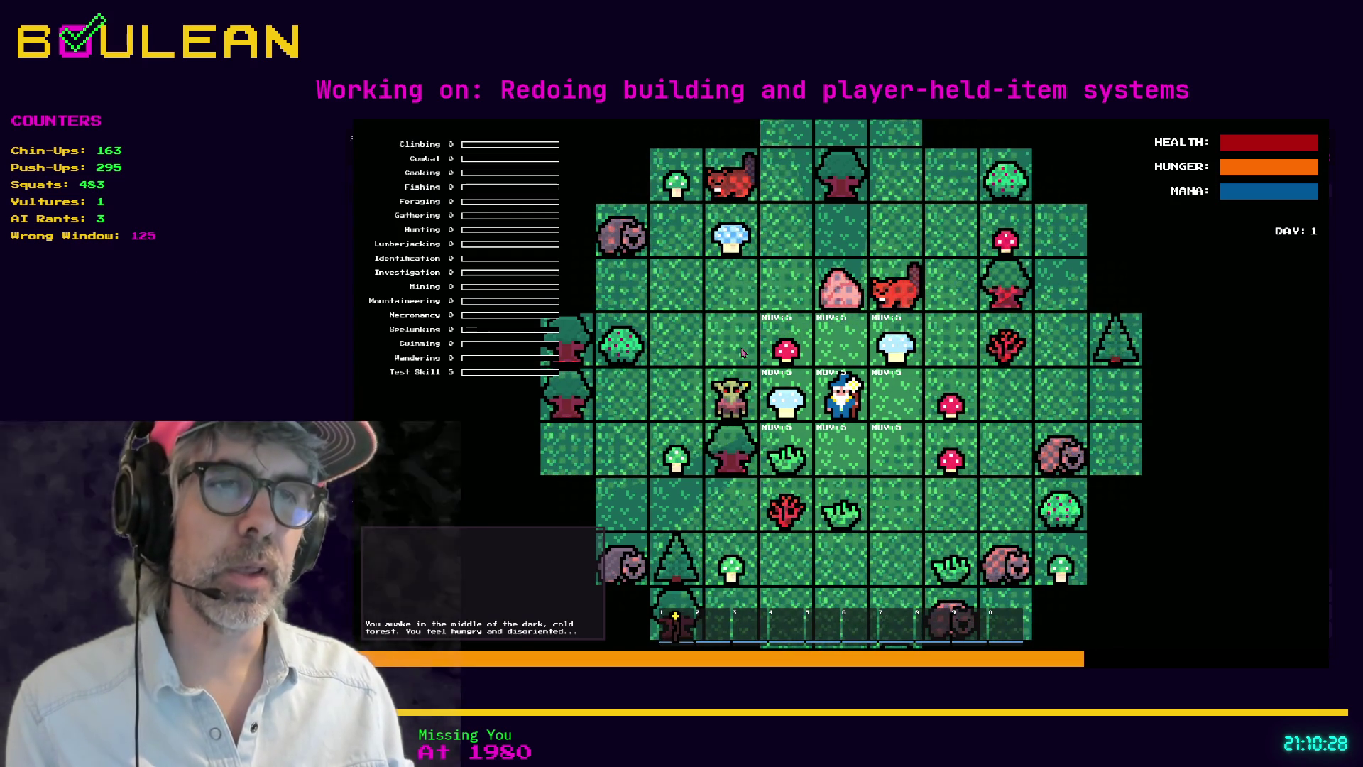
{"action": "key", "text": "1"}
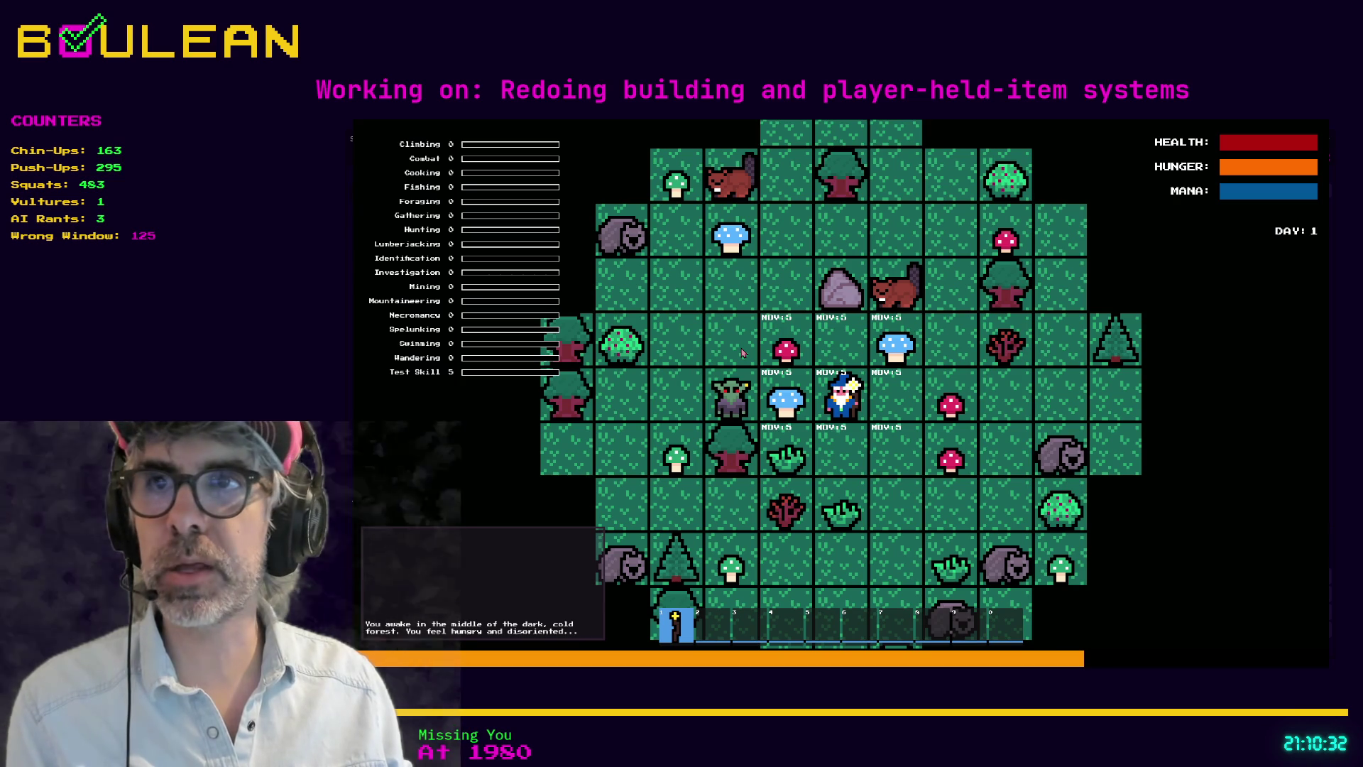
{"action": "key", "text": "1"}
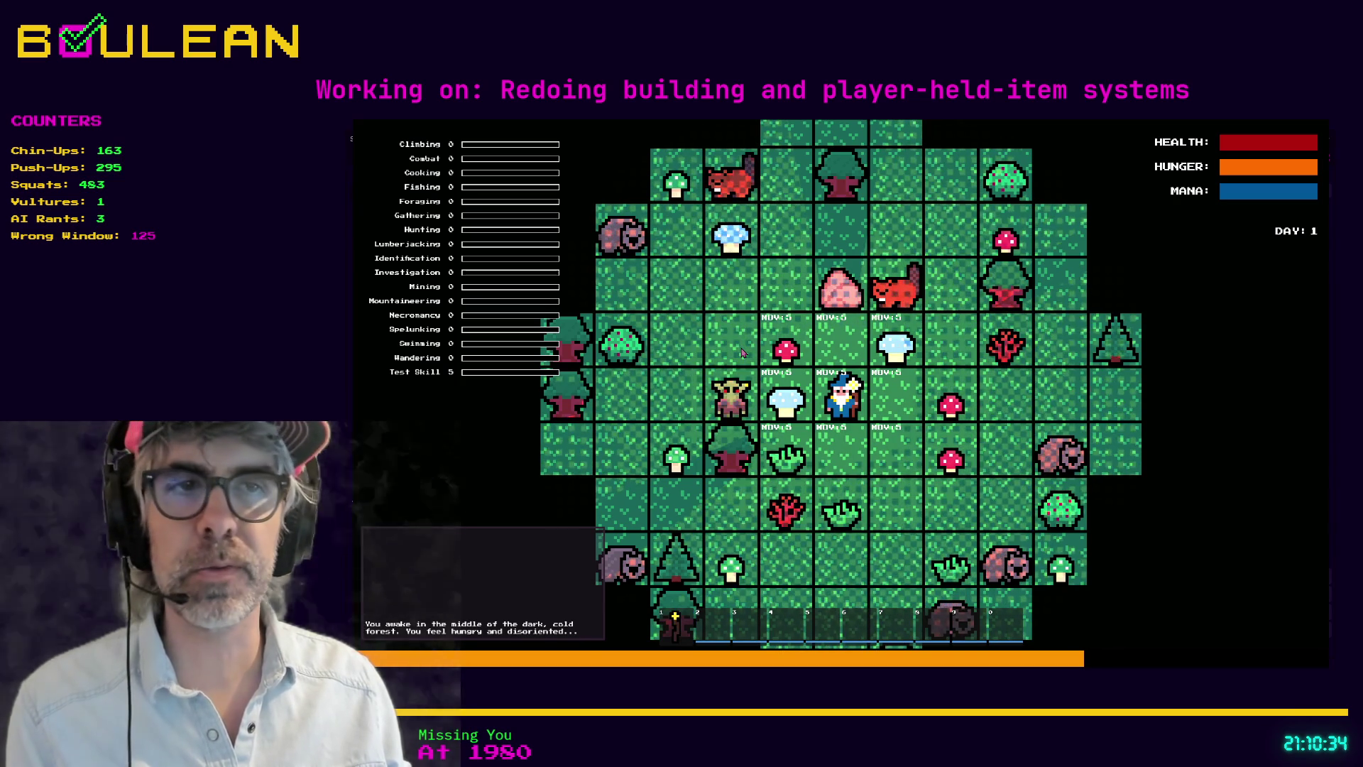
{"action": "key", "text": "1"}
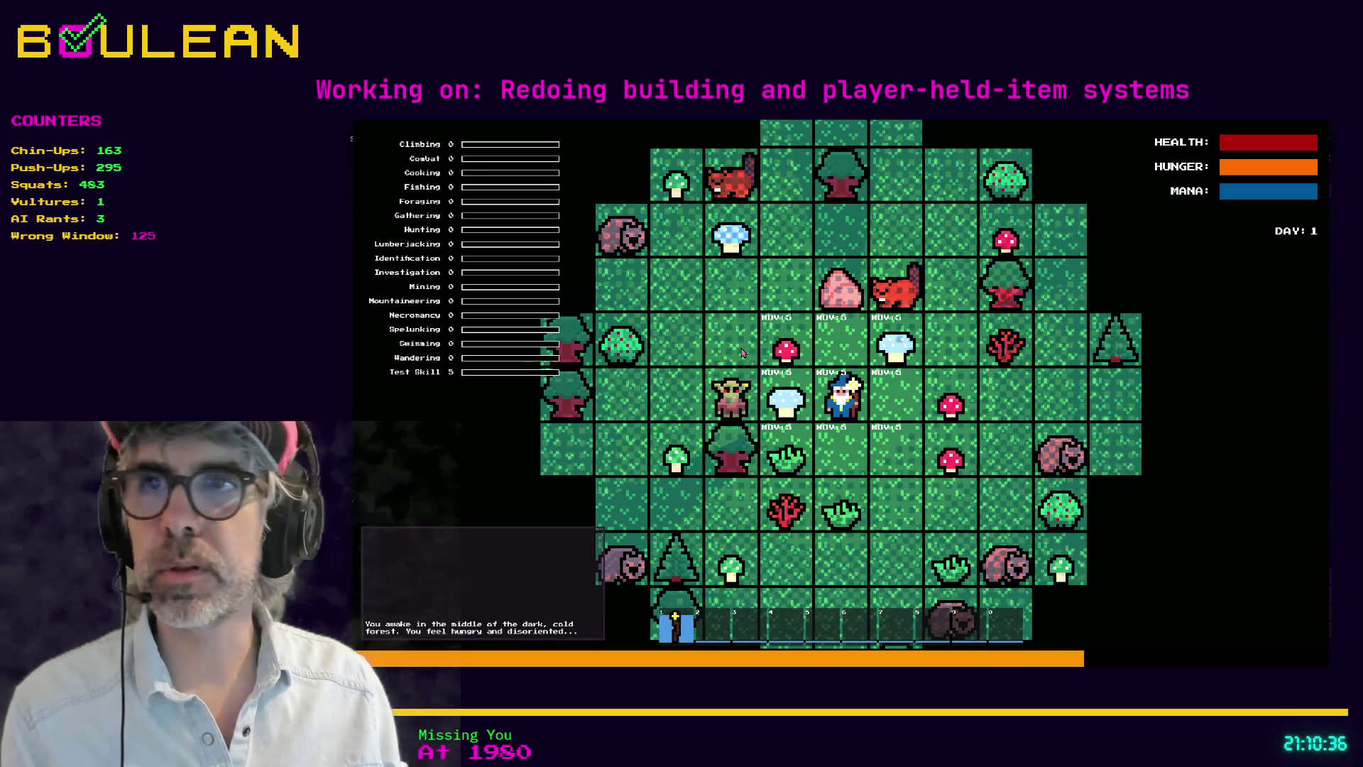
{"action": "key", "text": "1"}
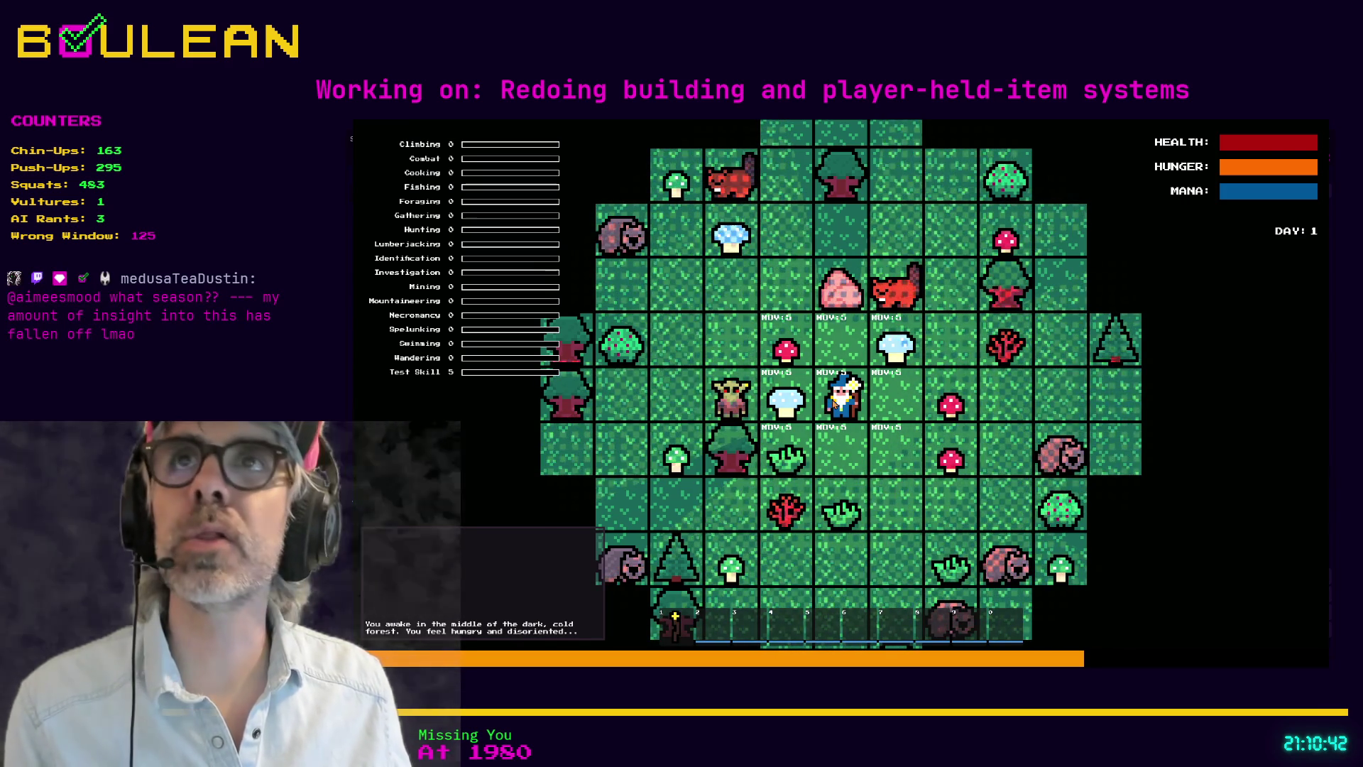
{"action": "key", "text": "1"}
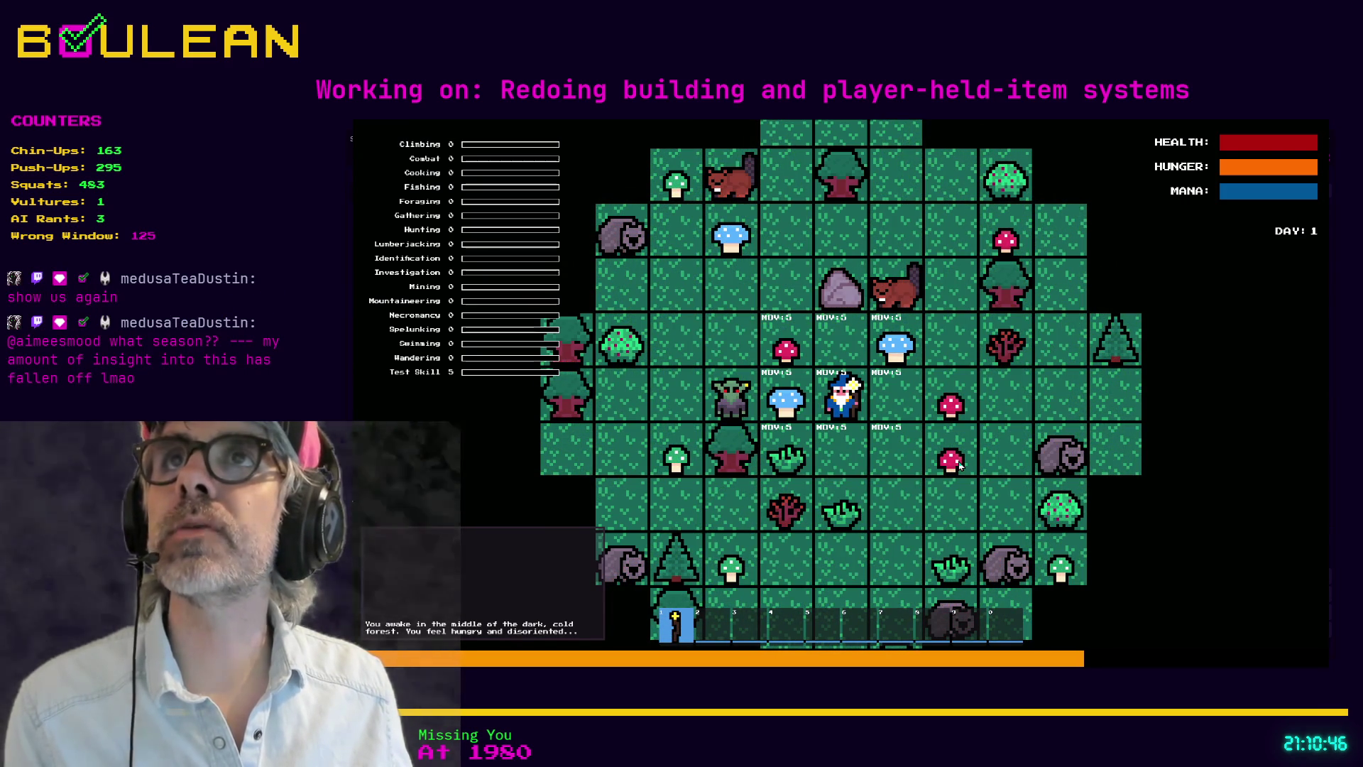
{"action": "key", "text": "1"}
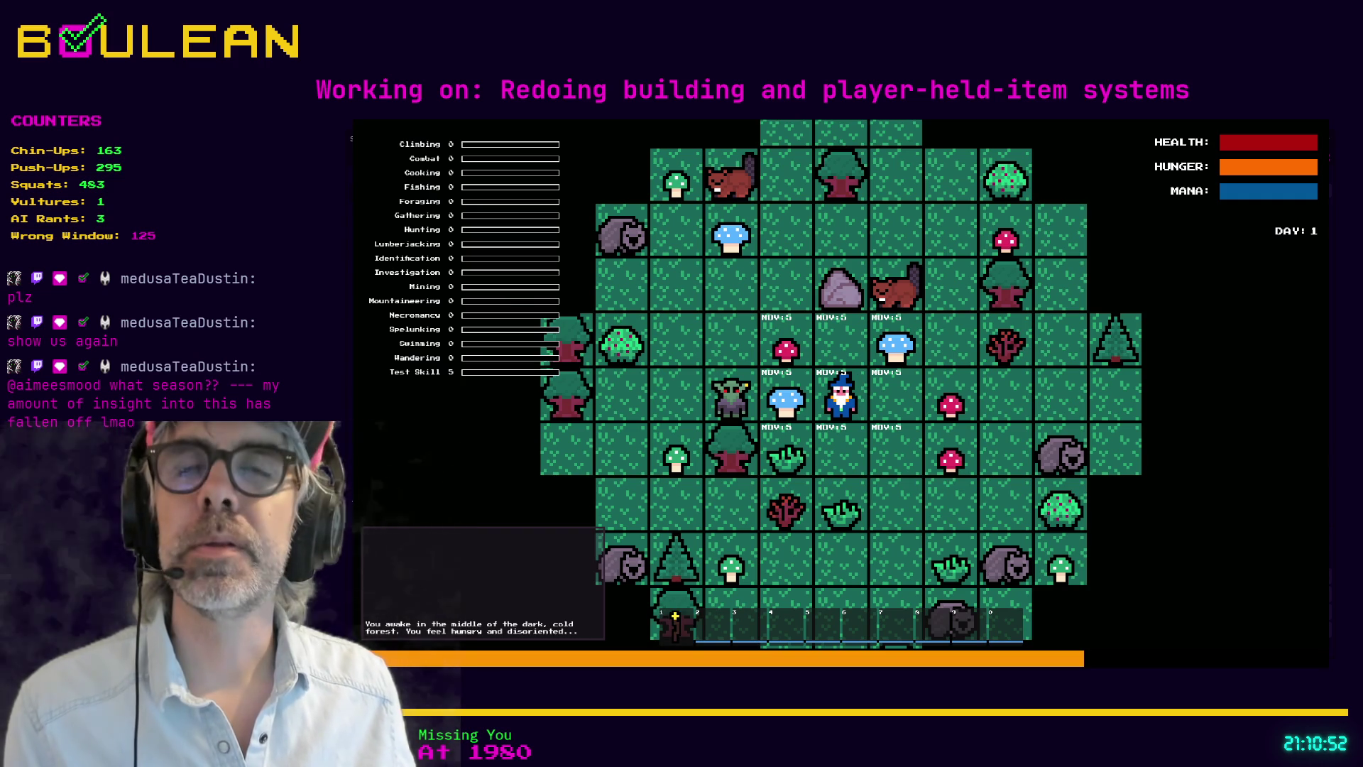
{"action": "key", "text": "1"}
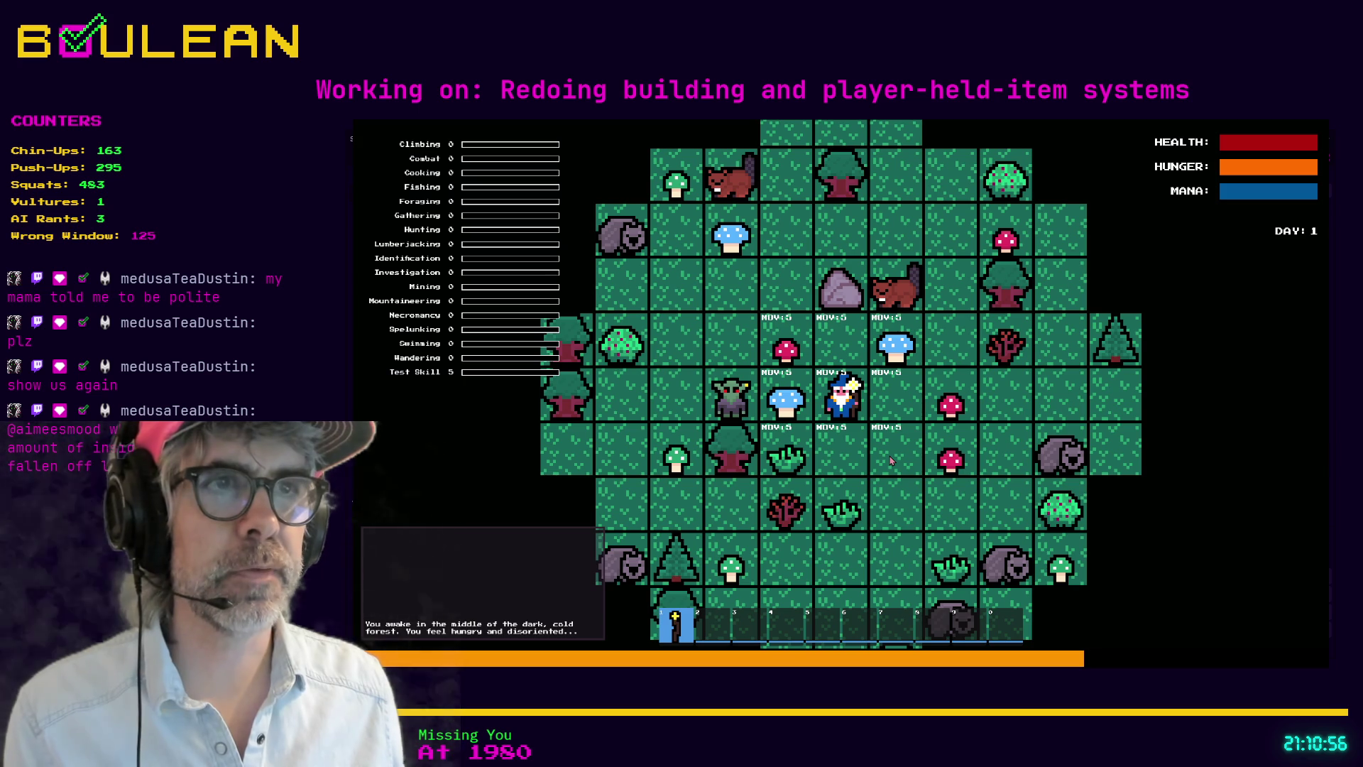
{"action": "left_click", "coordinate": [891, 460]}
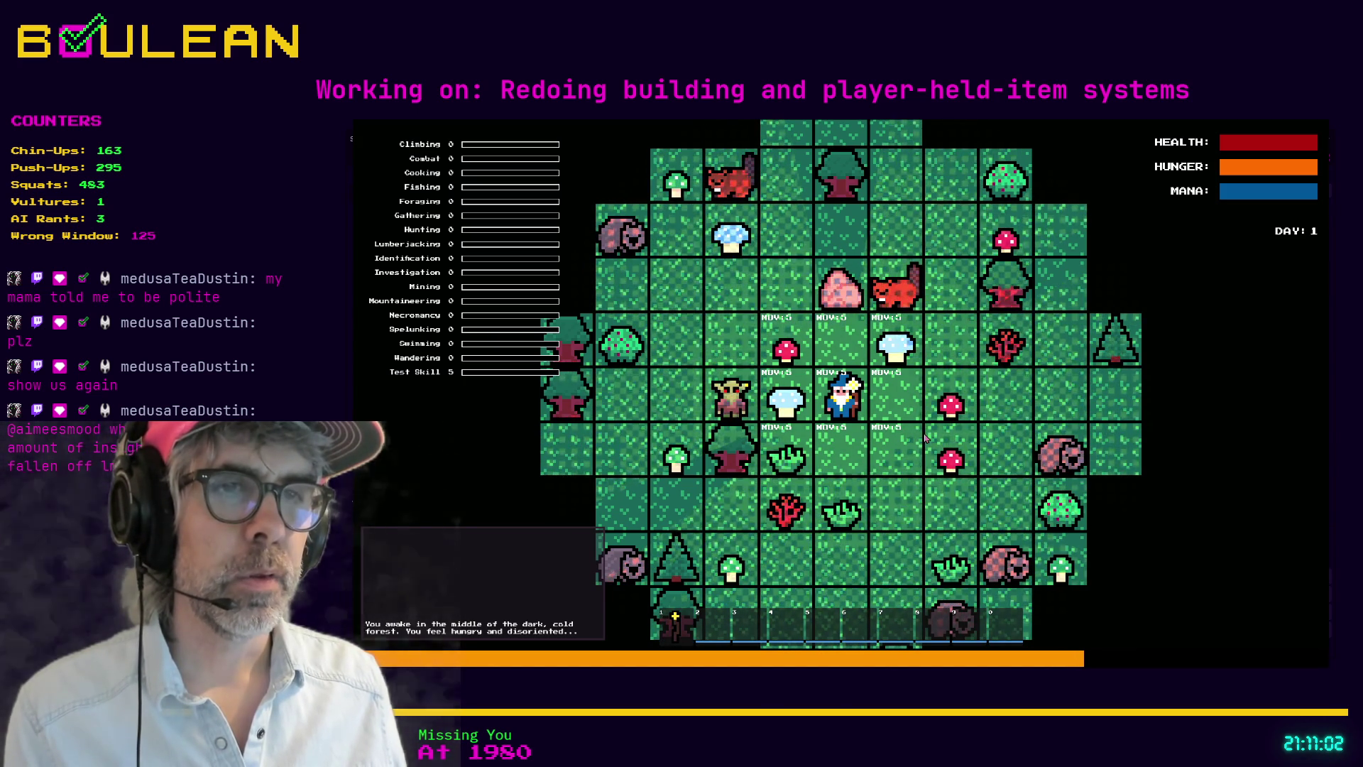
Step: Collect two red mushrooms and select them in hotbar slot 2
{"action": "key", "text": "w"}
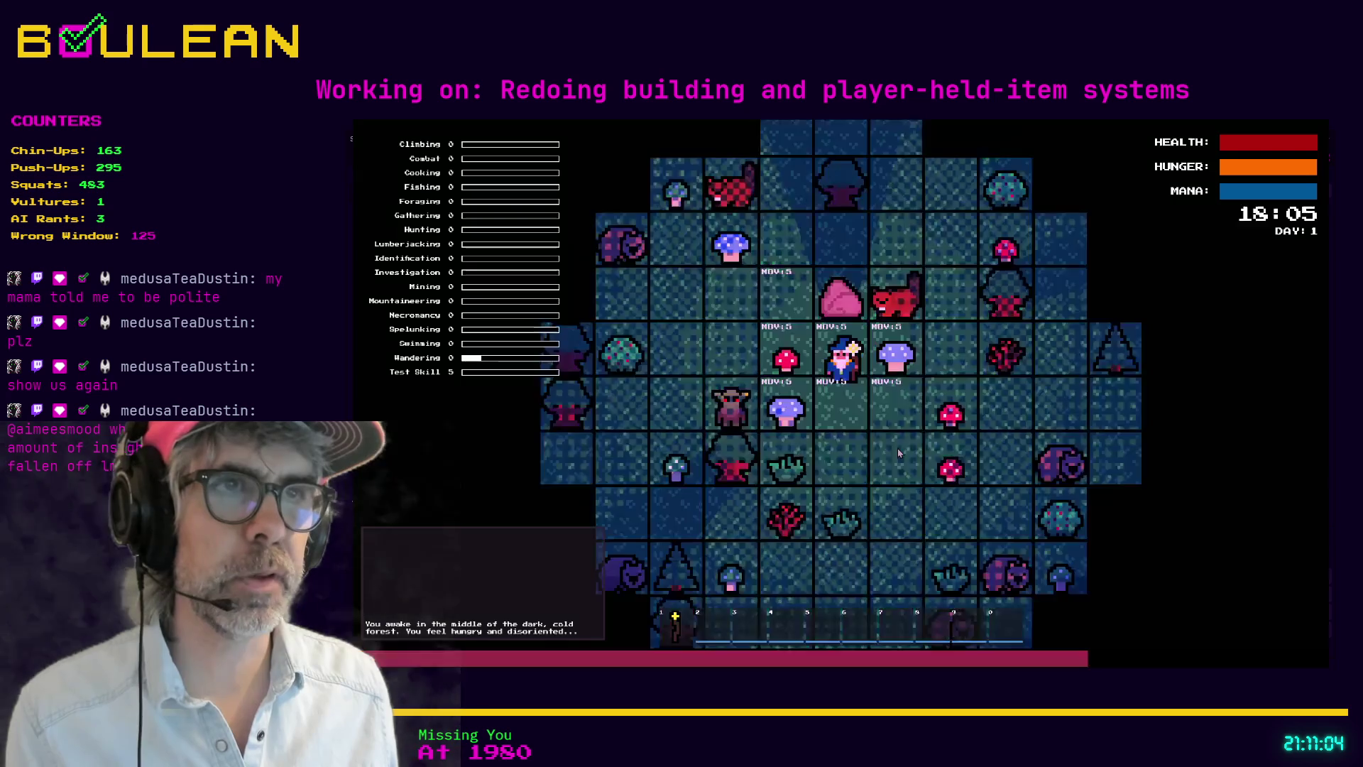
{"action": "key", "text": "e"}
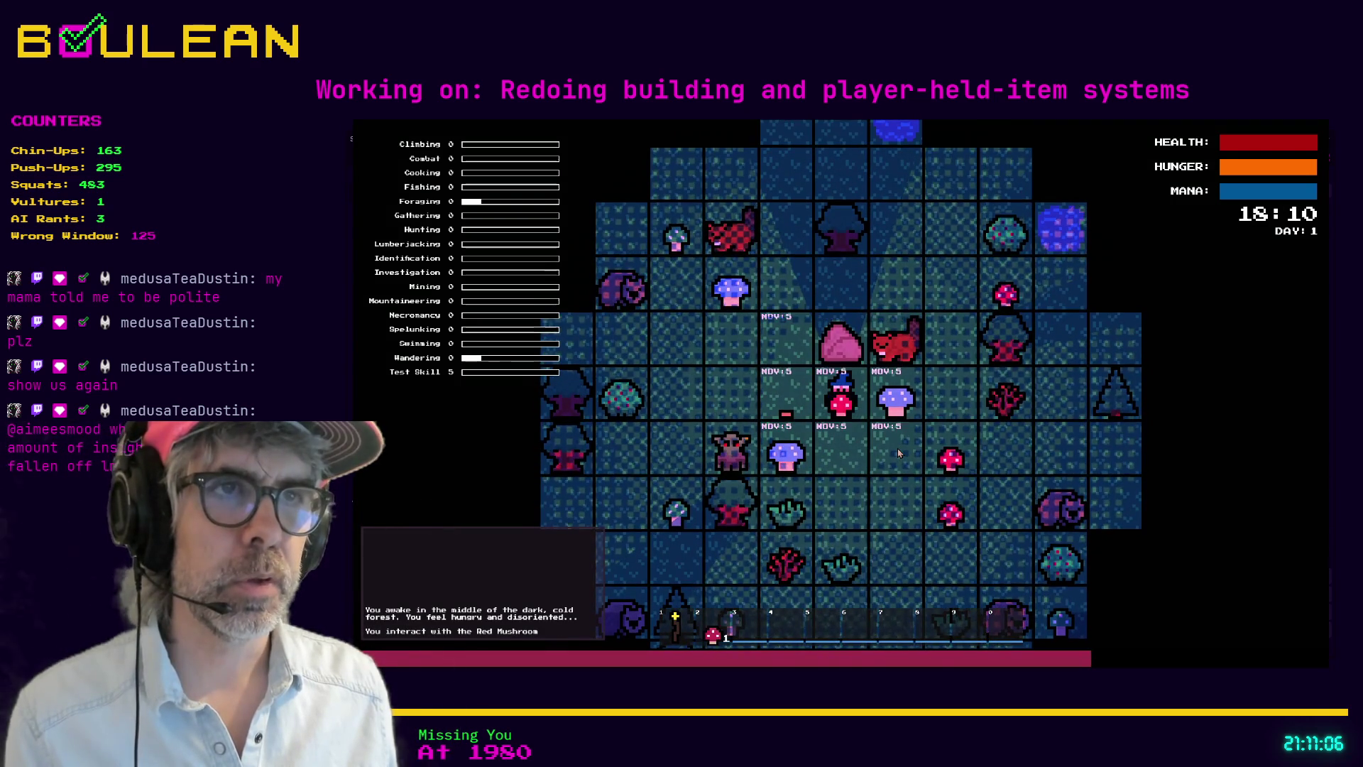
{"action": "key", "text": "e"}
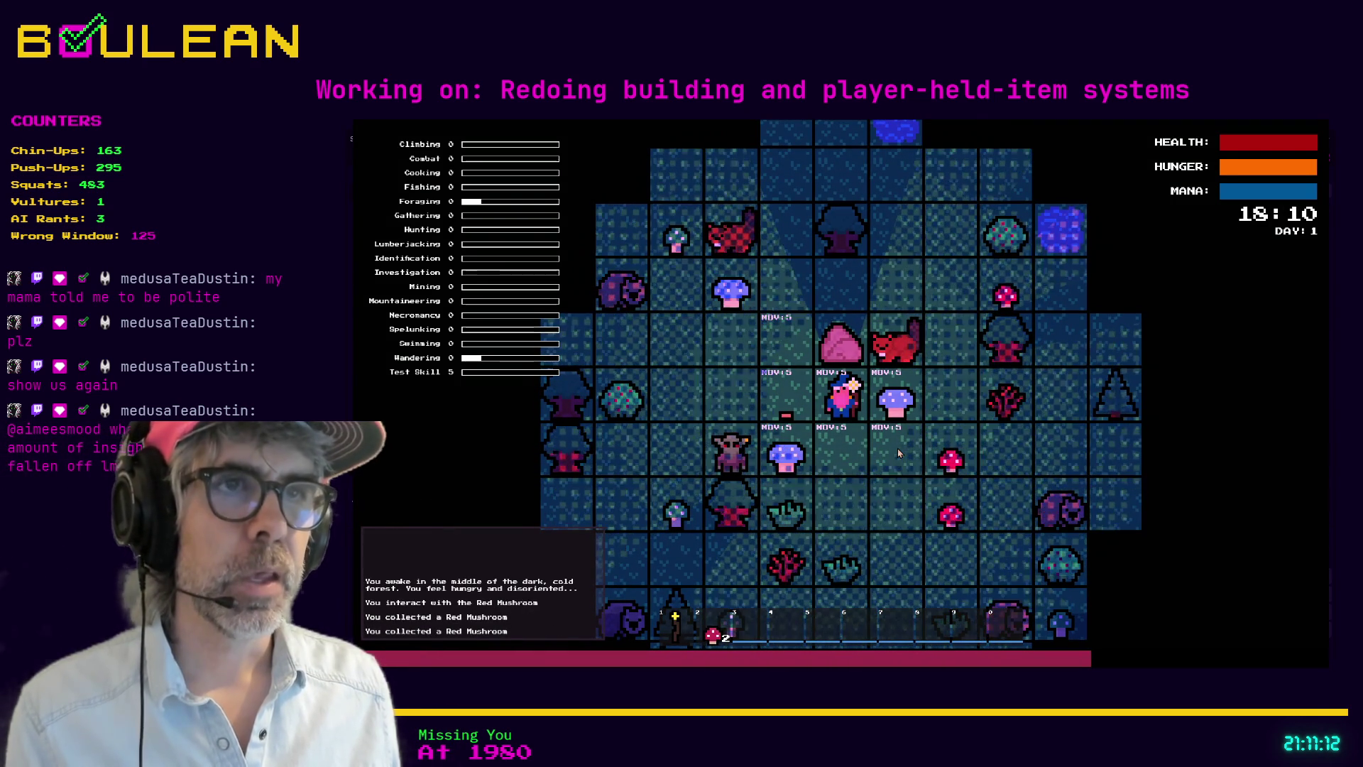
{"action": "scroll", "coordinate": [717, 352], "scroll_direction": "up", "scroll_amount": 2}
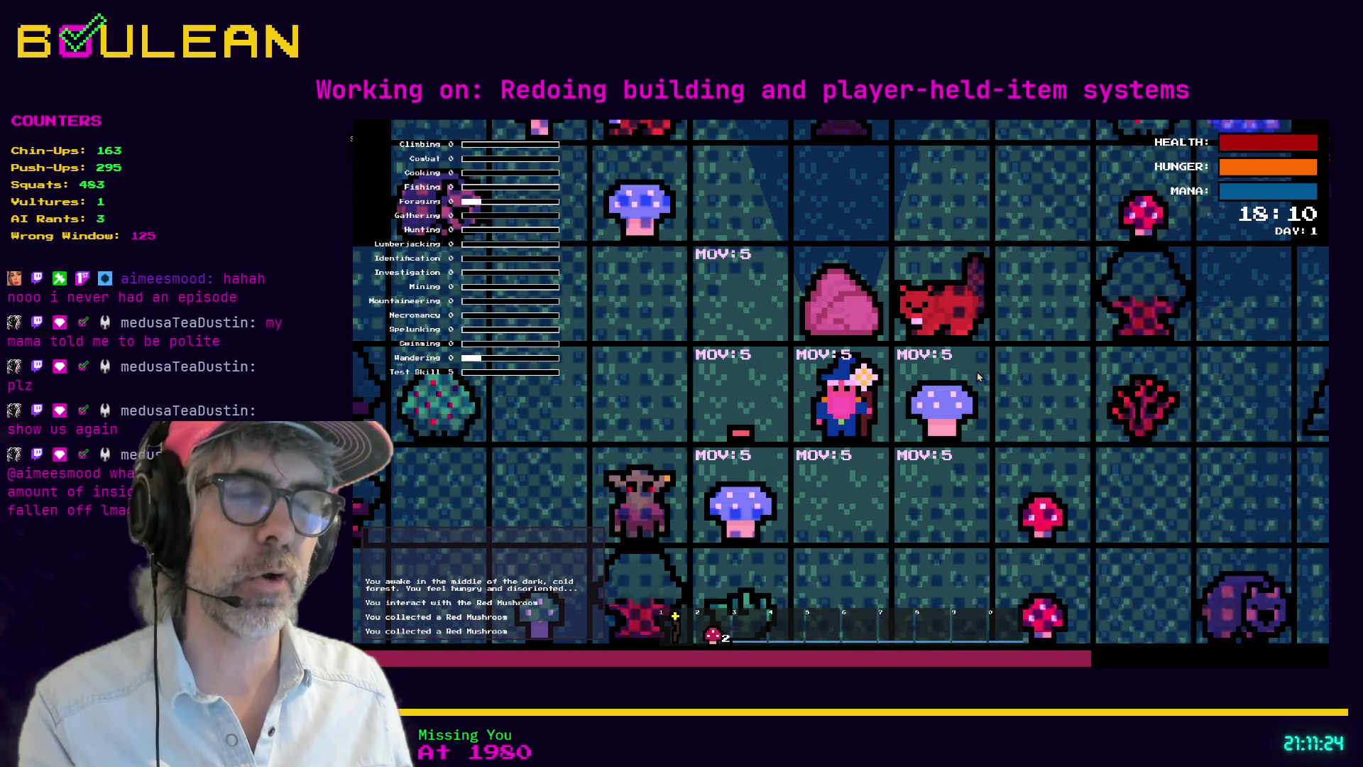
{"action": "scroll", "coordinate": [809, 367], "scroll_direction": "down", "scroll_amount": 1}
{"action": "scroll", "coordinate": [809, 367], "scroll_direction": "down", "scroll_amount": 1}
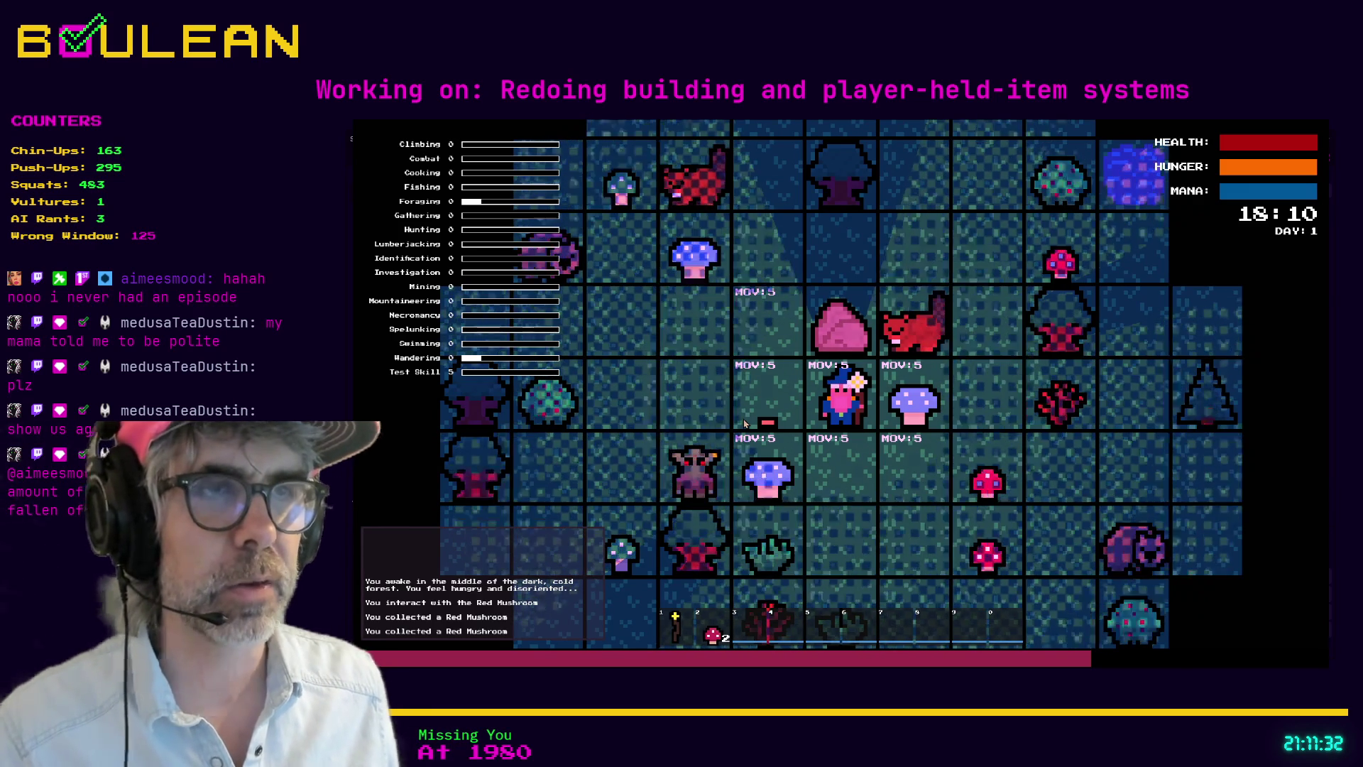
{"action": "key", "text": "2"}
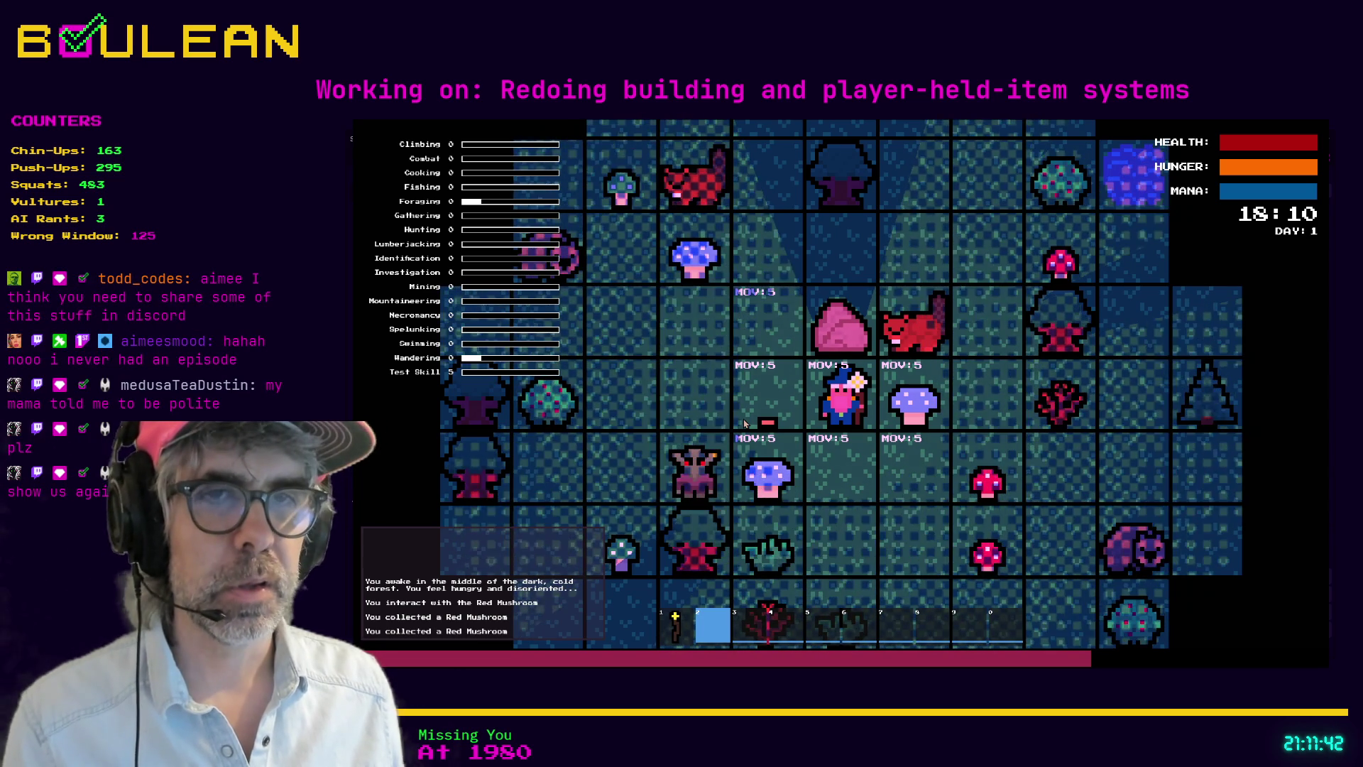
Step: Gather the blue mushroom and another Red Mushroom, then stop the game with F8
{"action": "key", "text": "Right"}
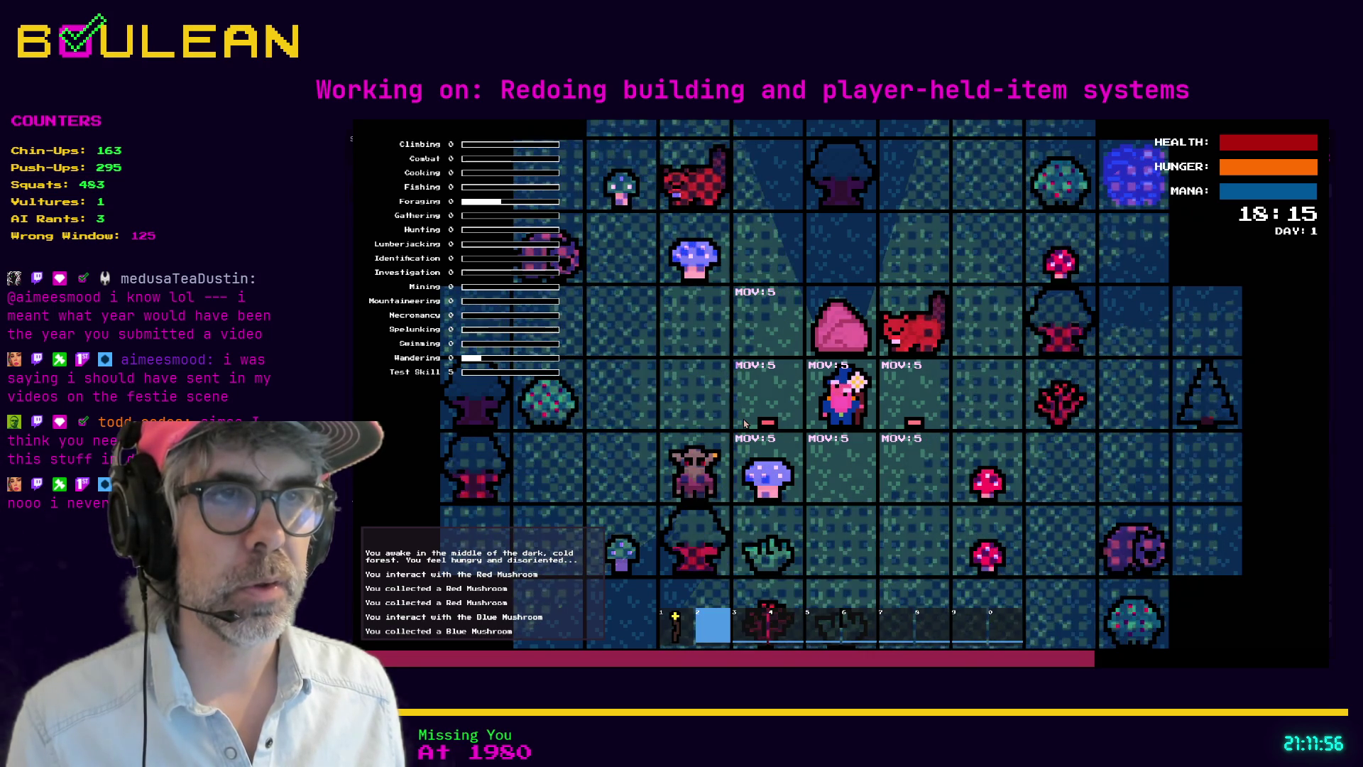
{"action": "key", "text": "s"}
{"action": "key", "text": "s"}
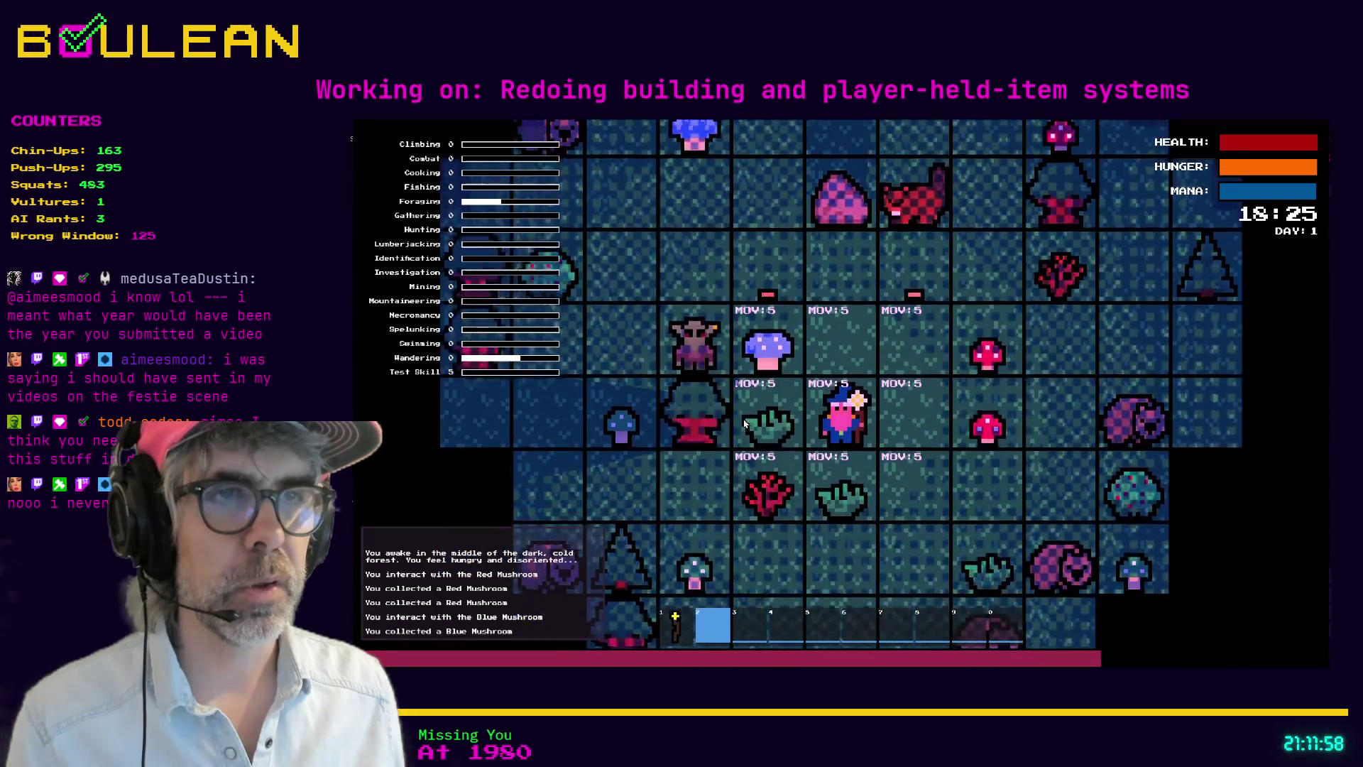
{"action": "key", "text": "s"}
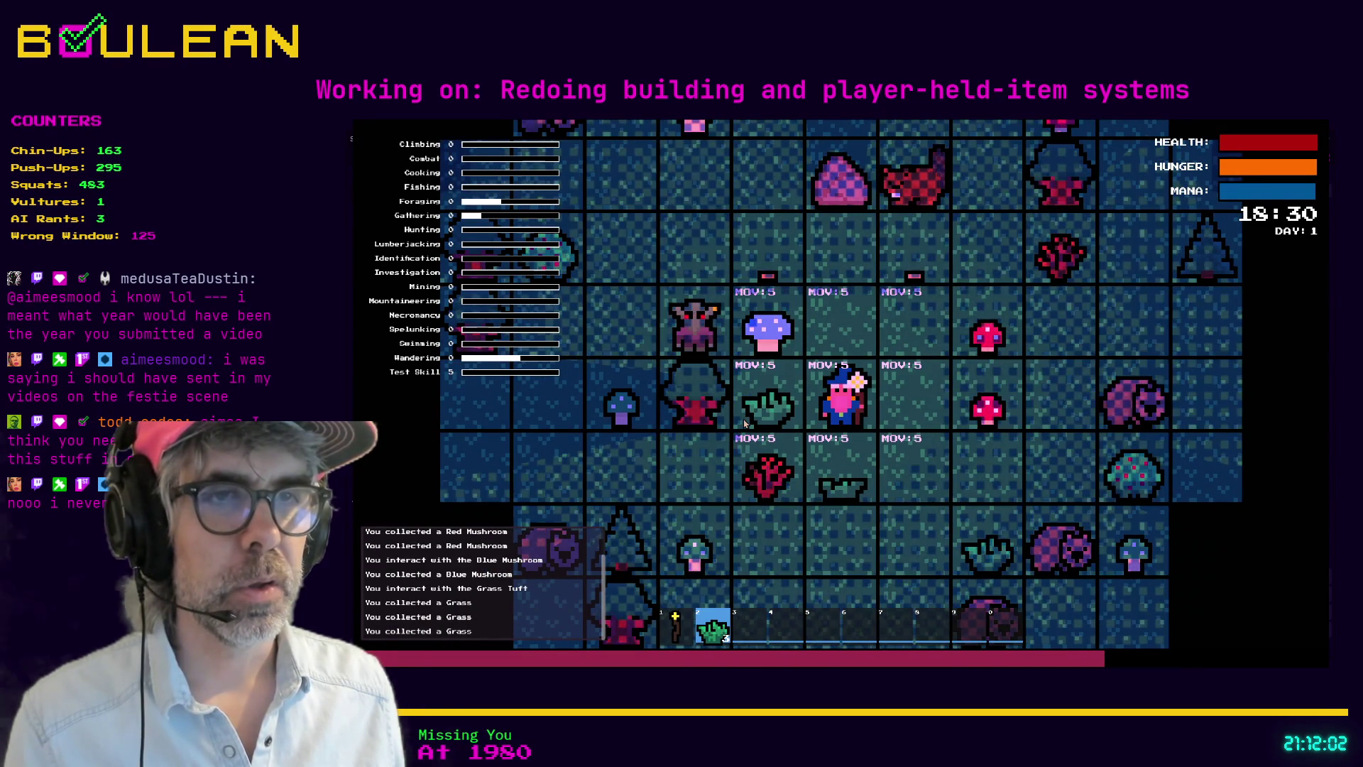
{"action": "key", "text": "d"}
{"action": "key", "text": "d"}
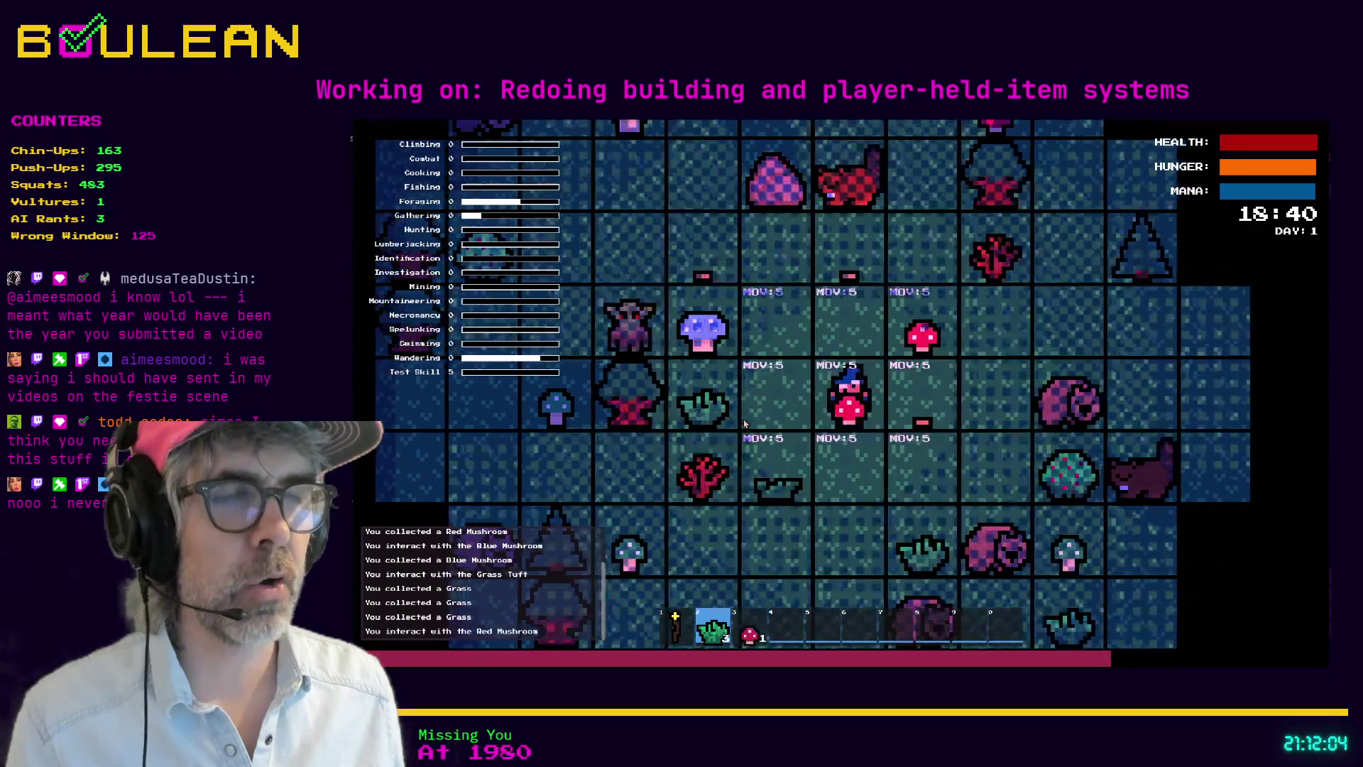
{"action": "key", "text": "w"}
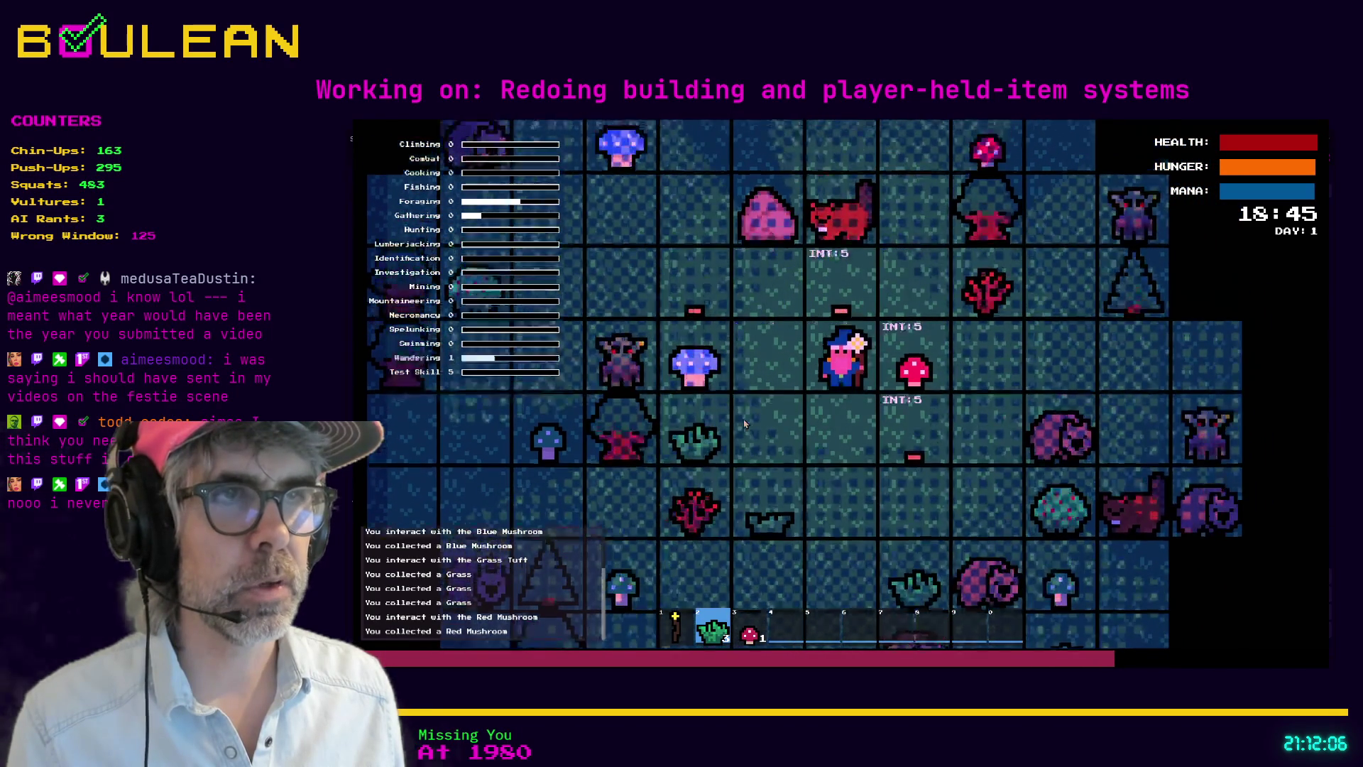
{"action": "key", "text": "d"}
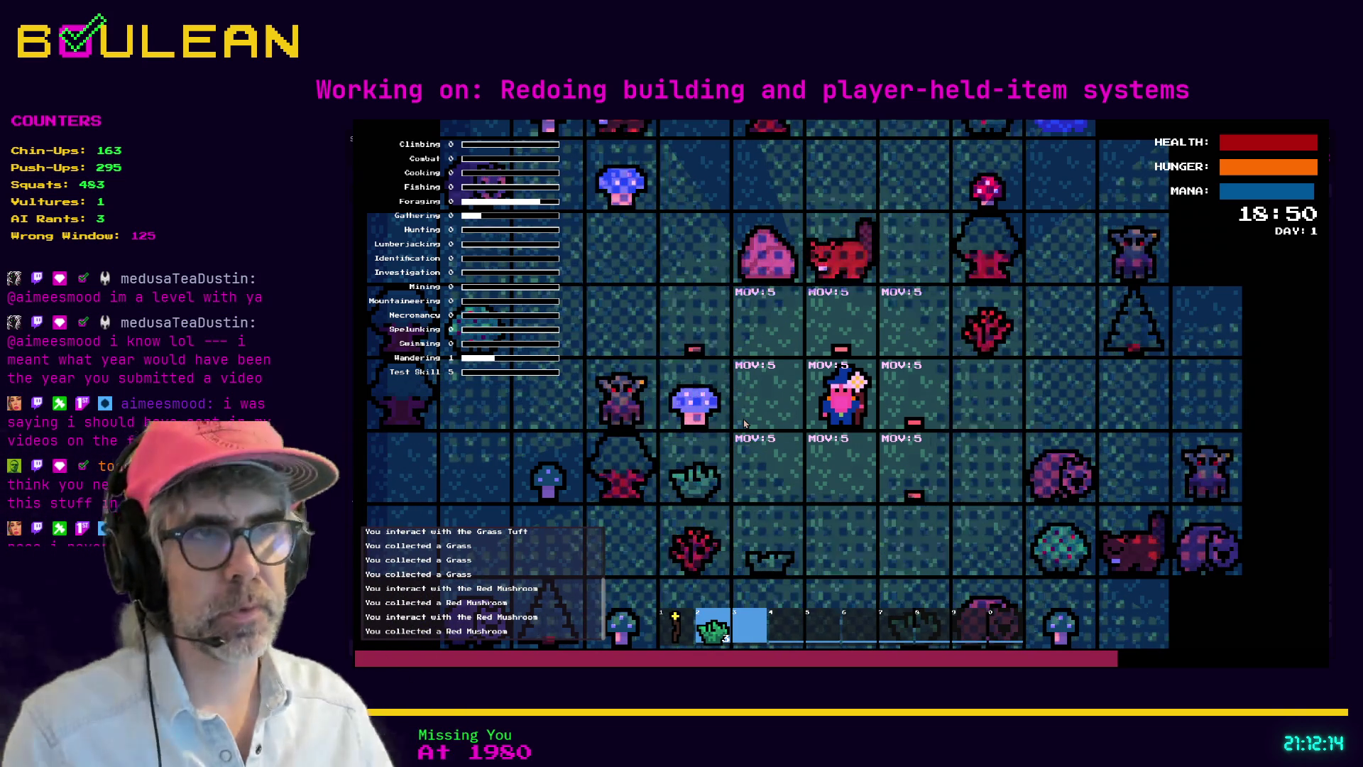
{"action": "key", "text": "F8"}
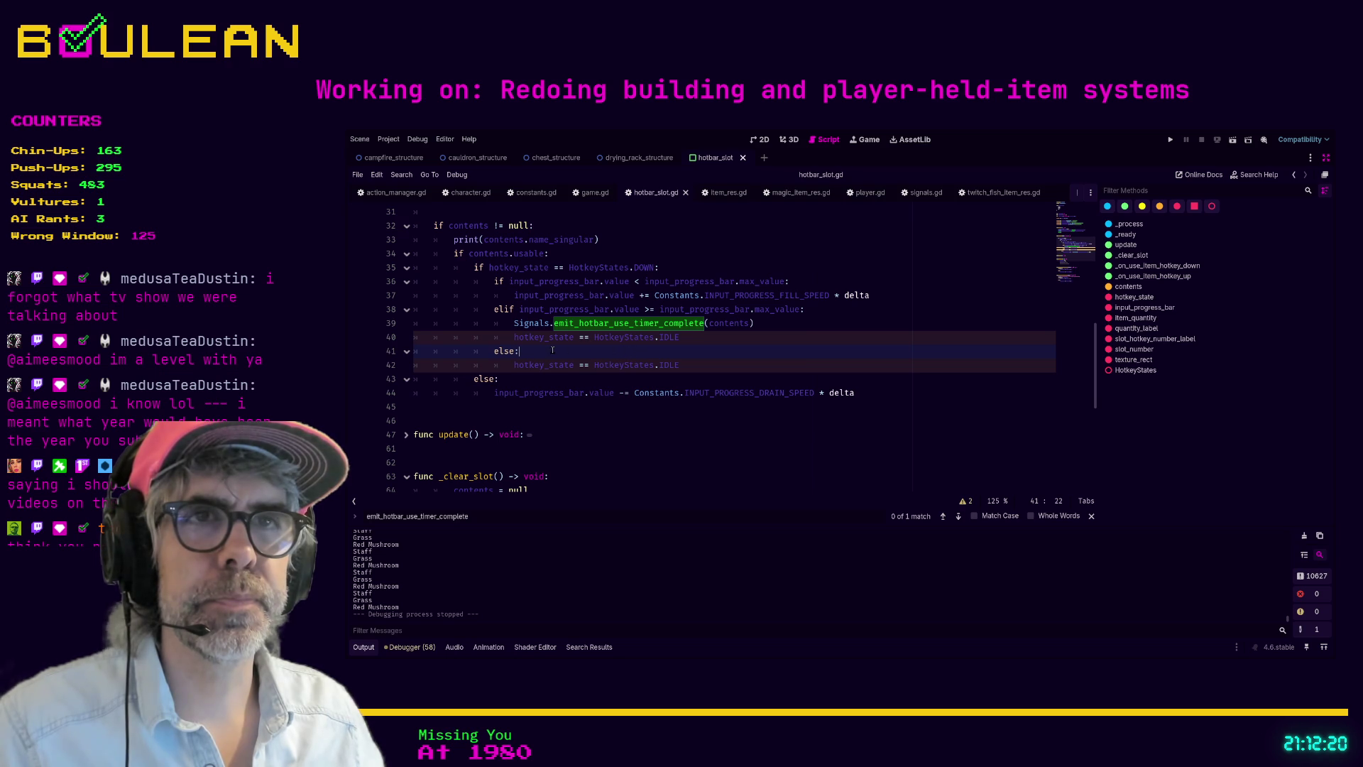
Step: Start a new line right after the Signals.emit_hotbar_use_timer_complete call on line 39
{"action": "left_click", "coordinate": [719, 340]}
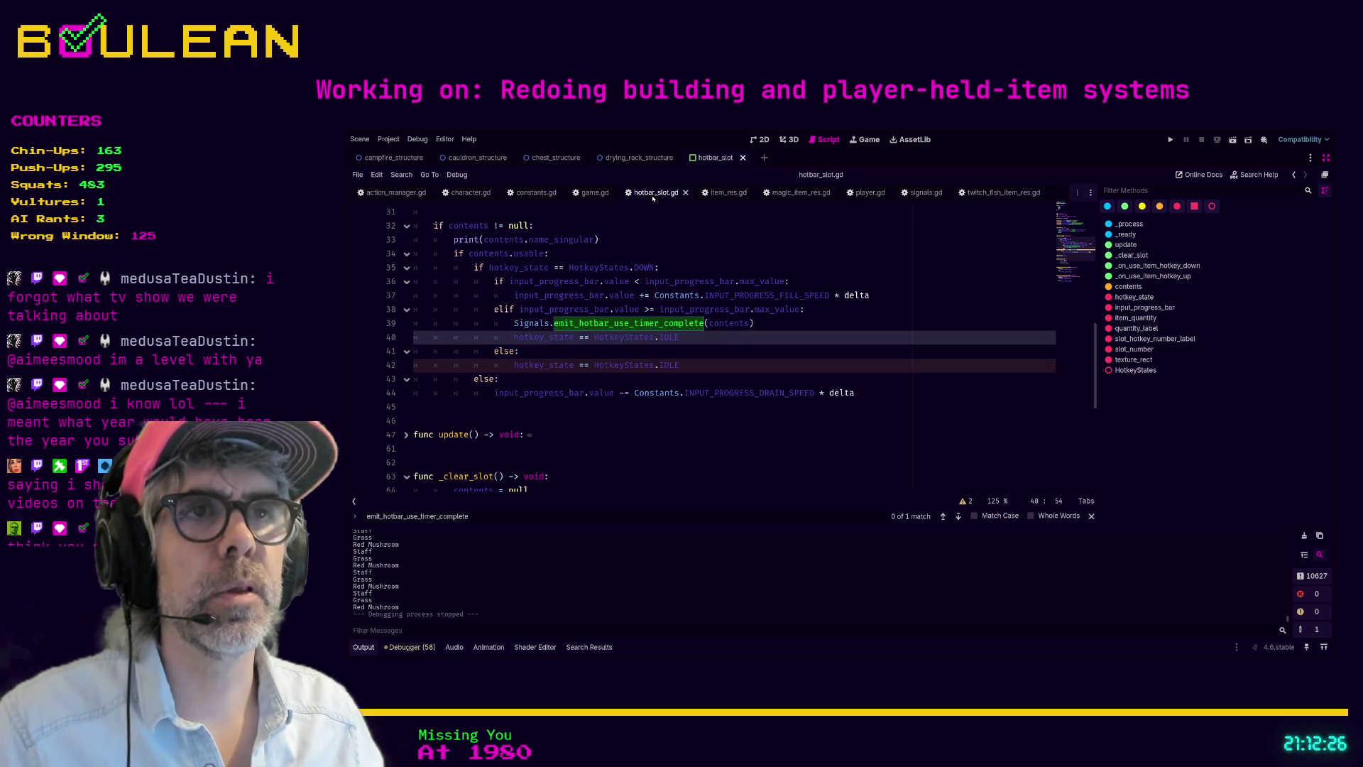
{"action": "scroll", "coordinate": [840, 327], "scroll_direction": "down", "scroll_amount": 1}
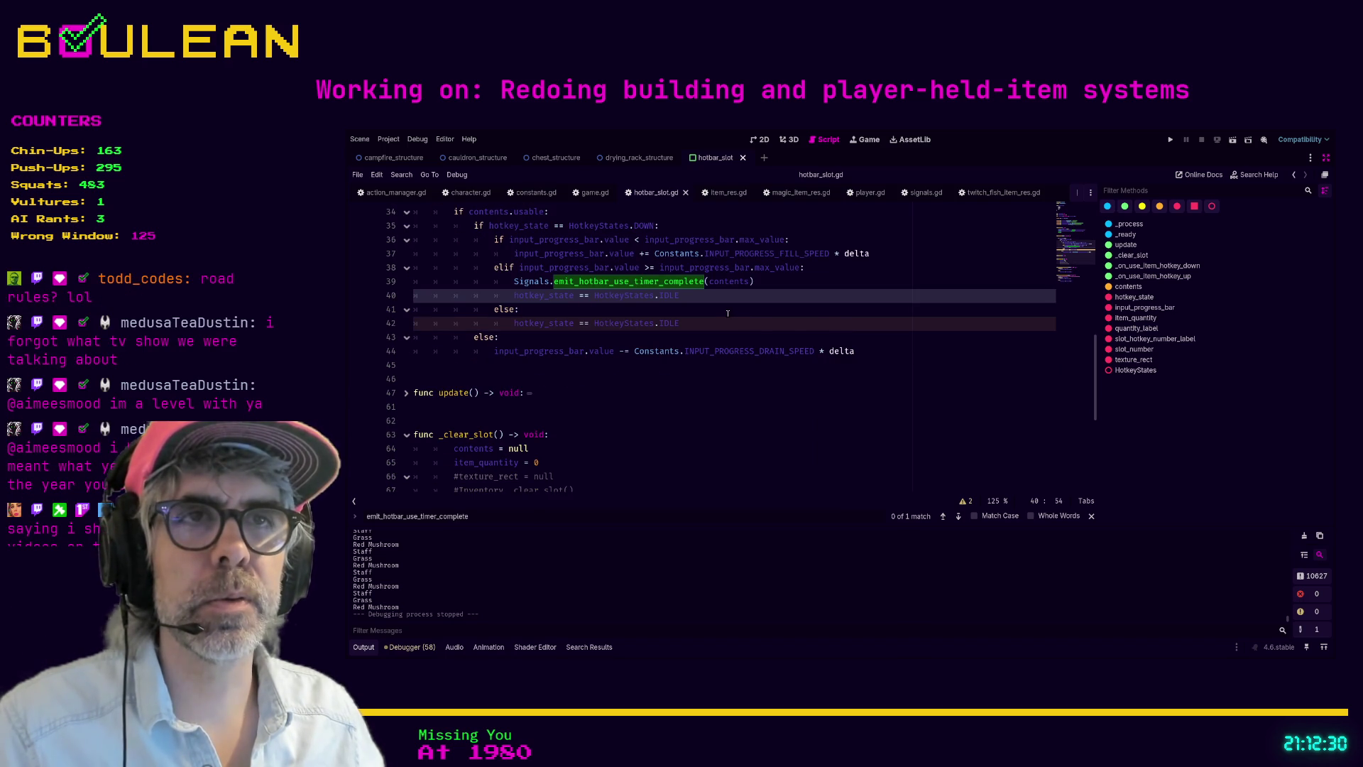
{"action": "left_click", "coordinate": [766, 282]}
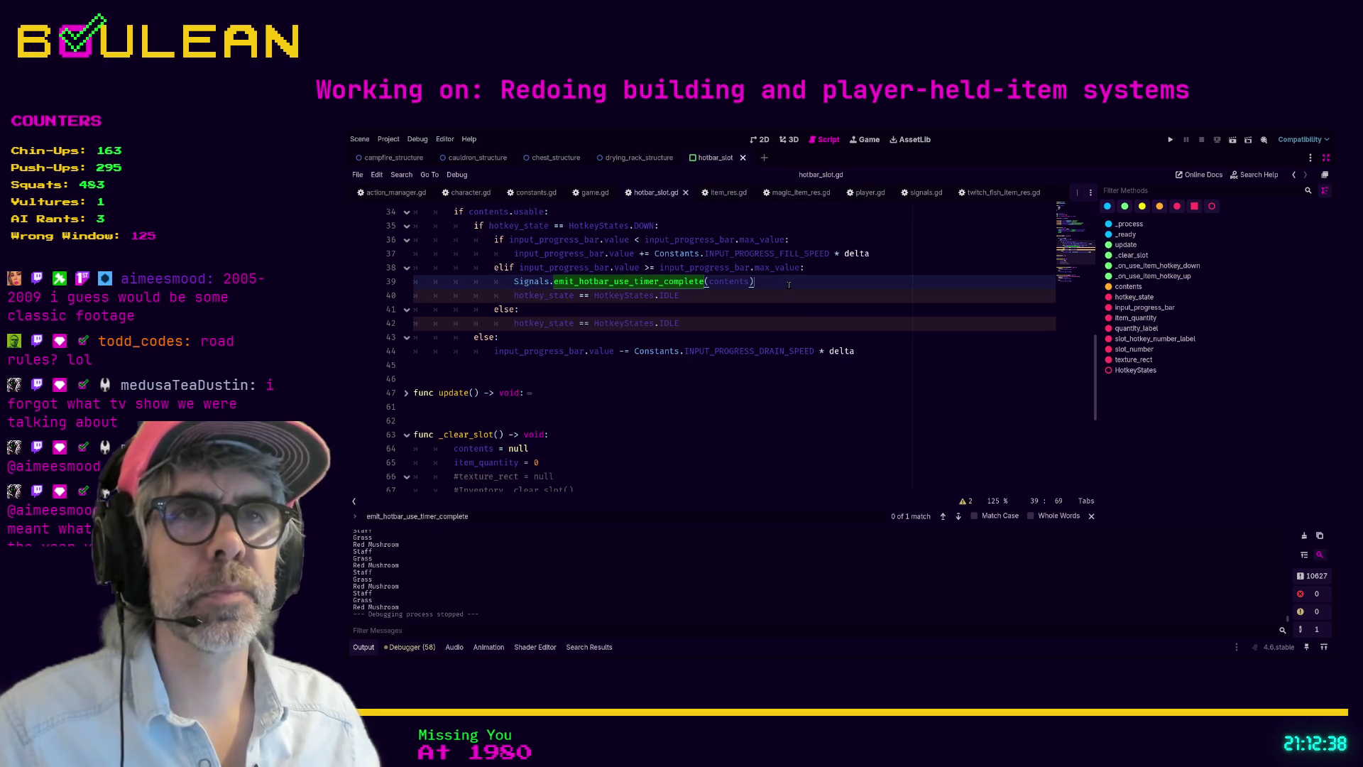
{"action": "key", "text": "Down"}
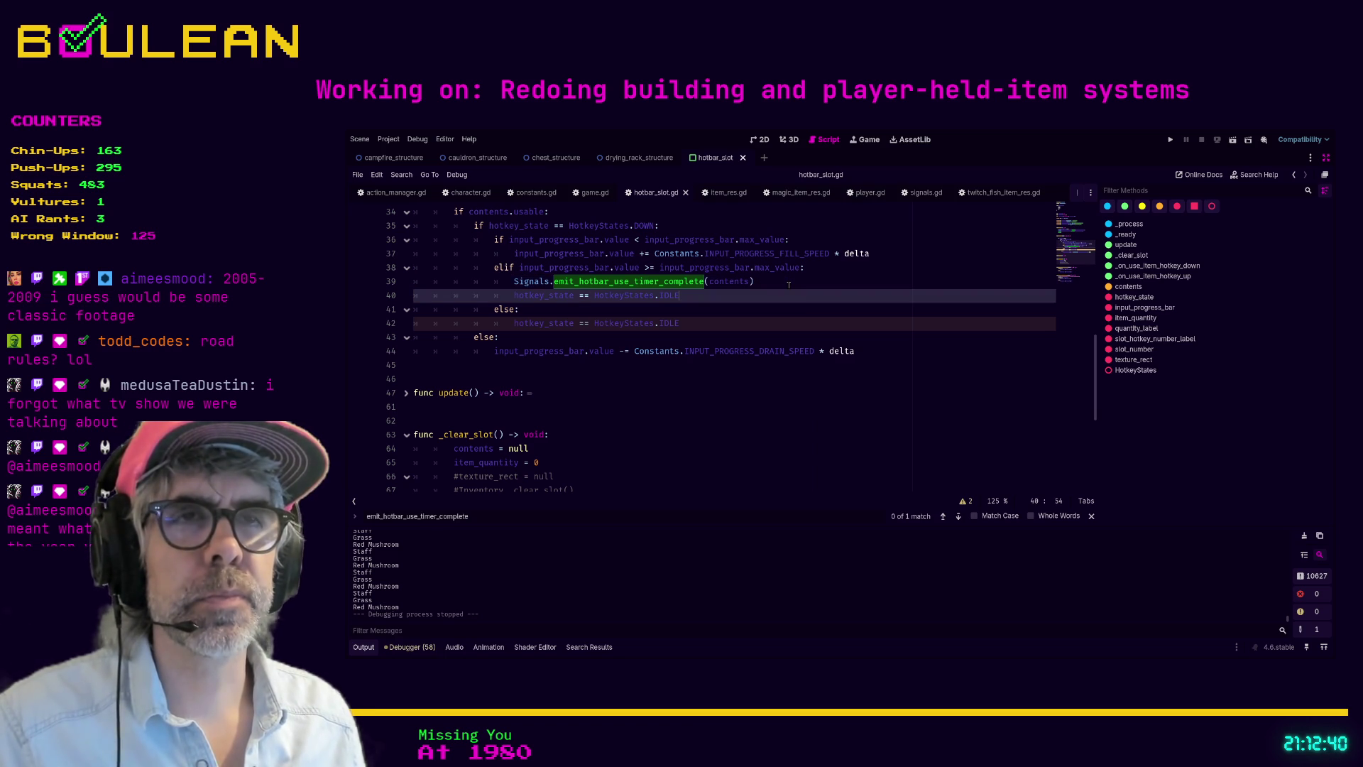
{"action": "key", "text": "Up"}
{"action": "key", "text": "Return"}
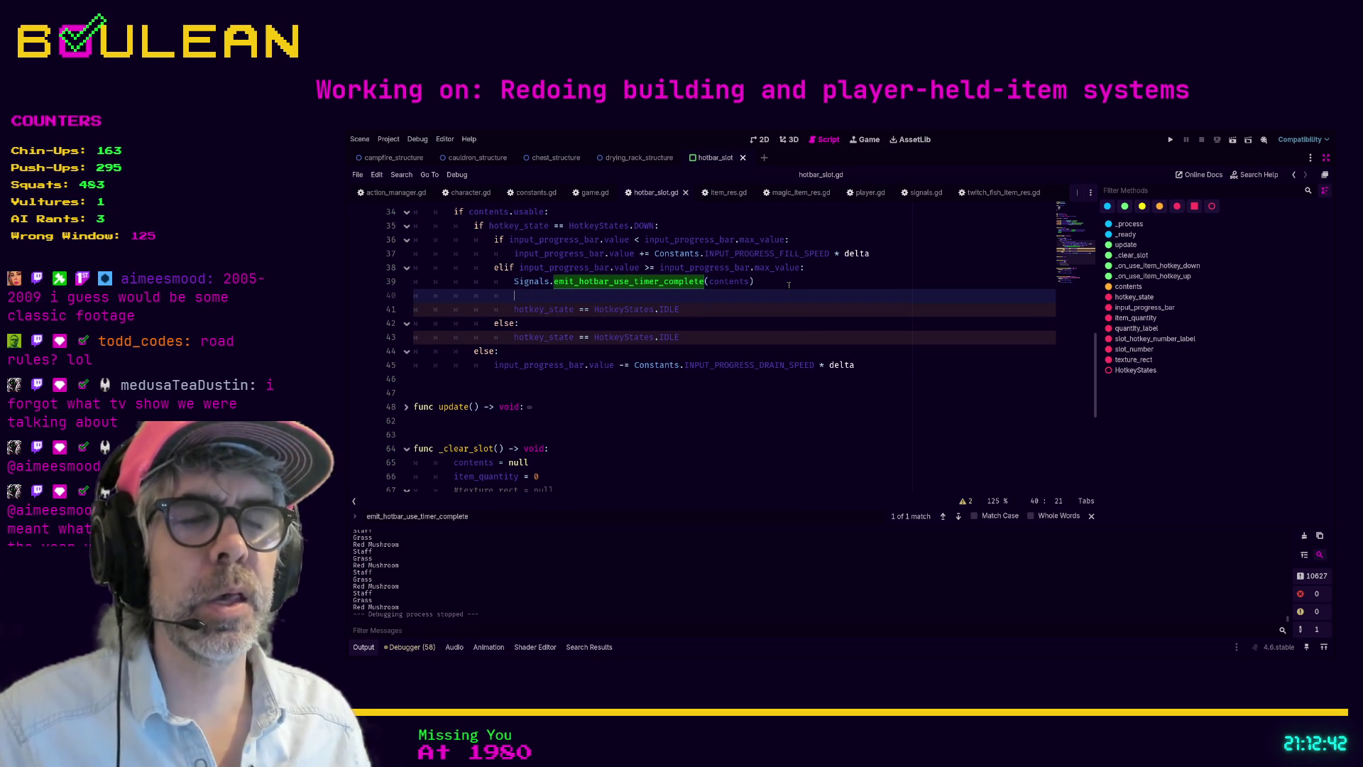
Step: Write input_progress_bar.value = 0 there, replacing a mistaken ProgressBar.valu autocompletion
{"action": "type", "text": "prog"}
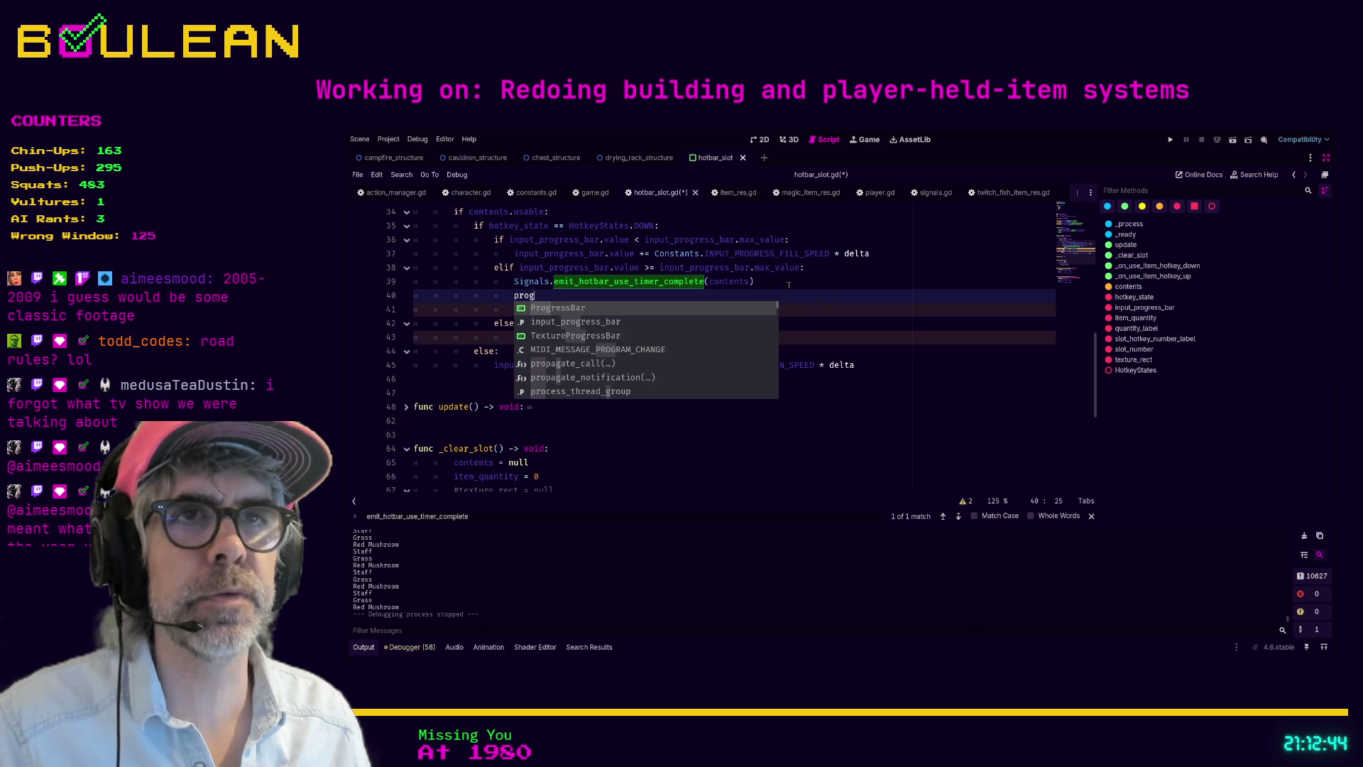
{"action": "key", "text": "Return"}
{"action": "type", "text": "."}
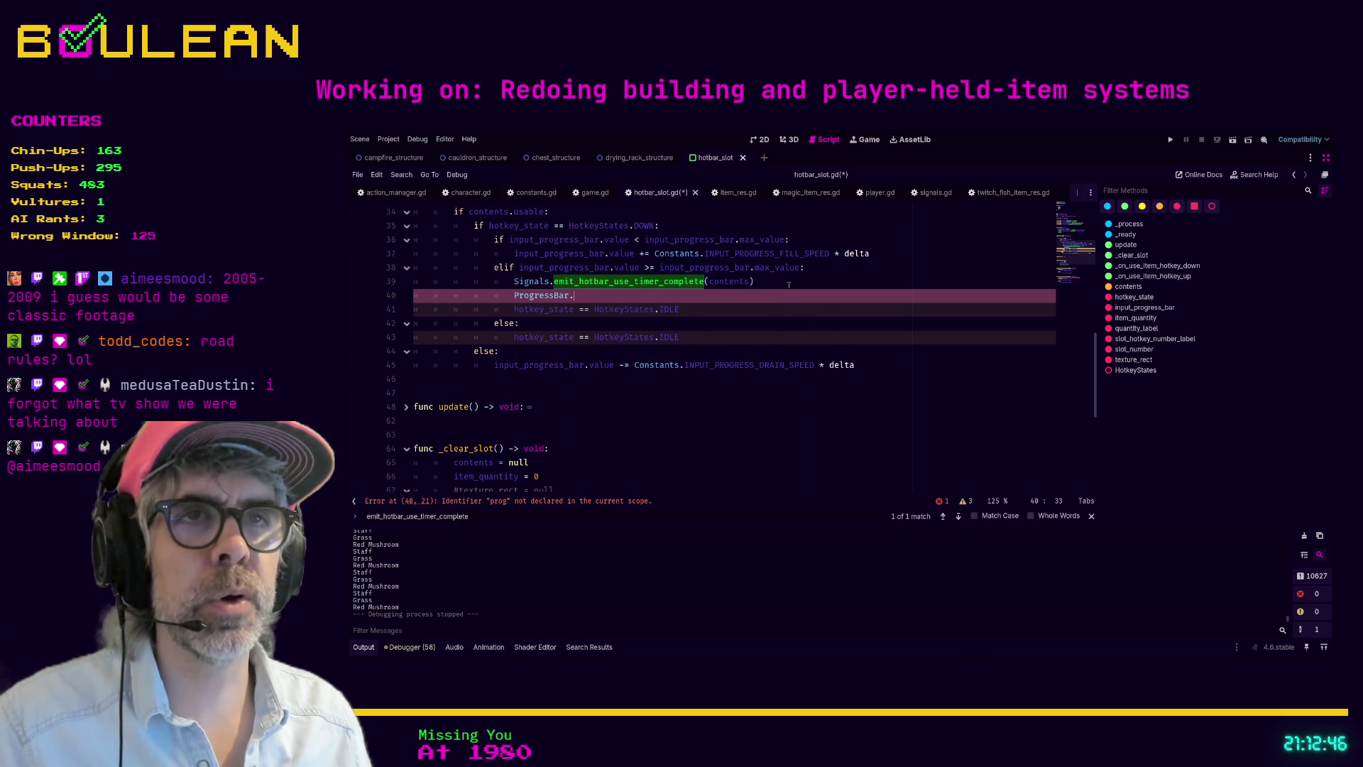
{"action": "type", "text": "valu"}
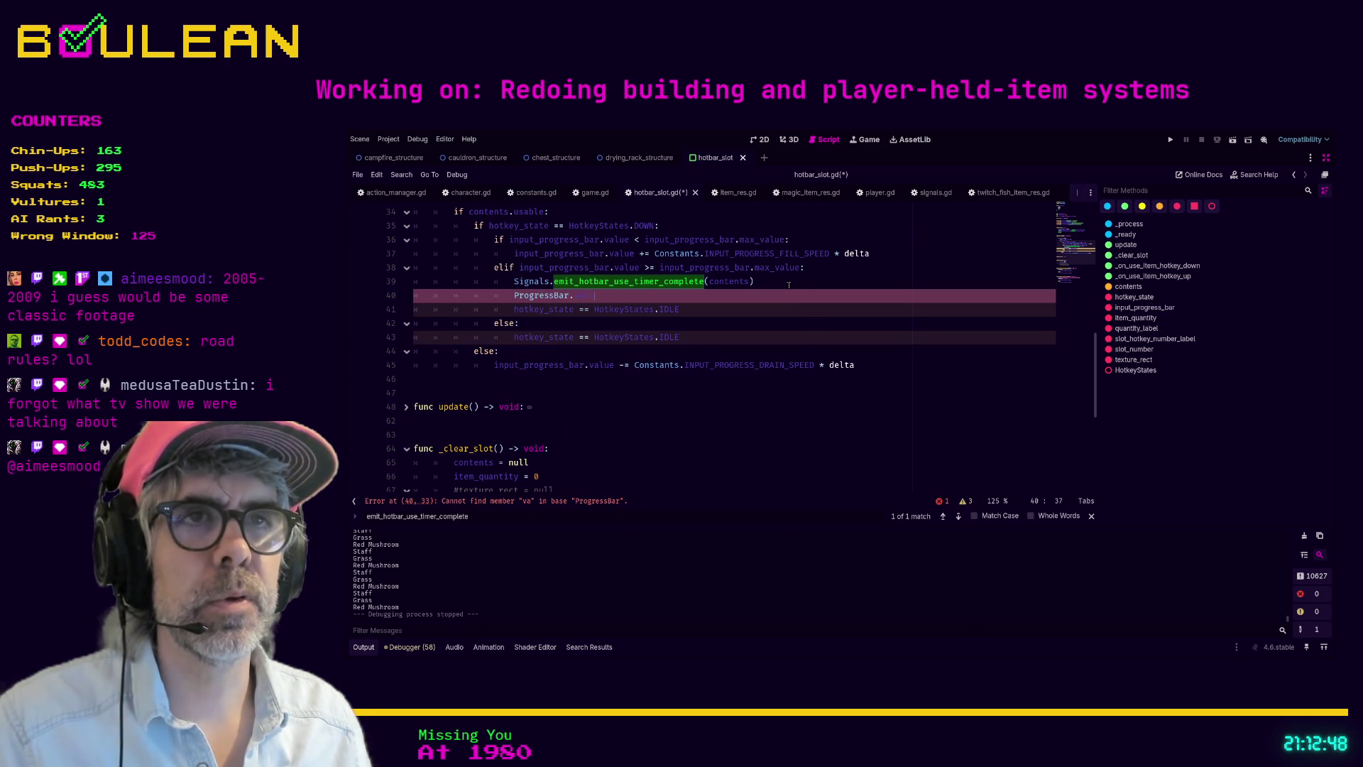
{"action": "key", "text": "shift+Home"}
{"action": "type", "text": "inp"}
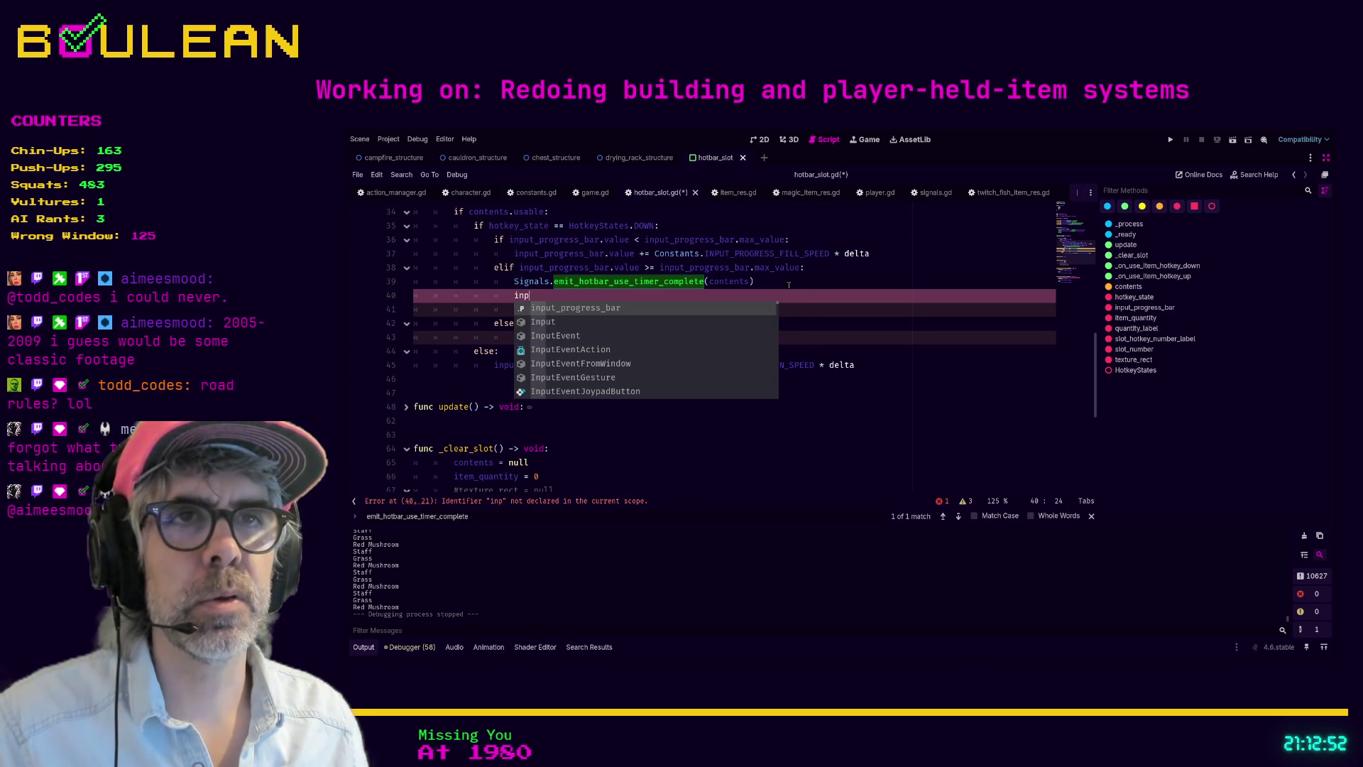
{"action": "key", "text": "Return"}
{"action": "type", "text": ".value"}
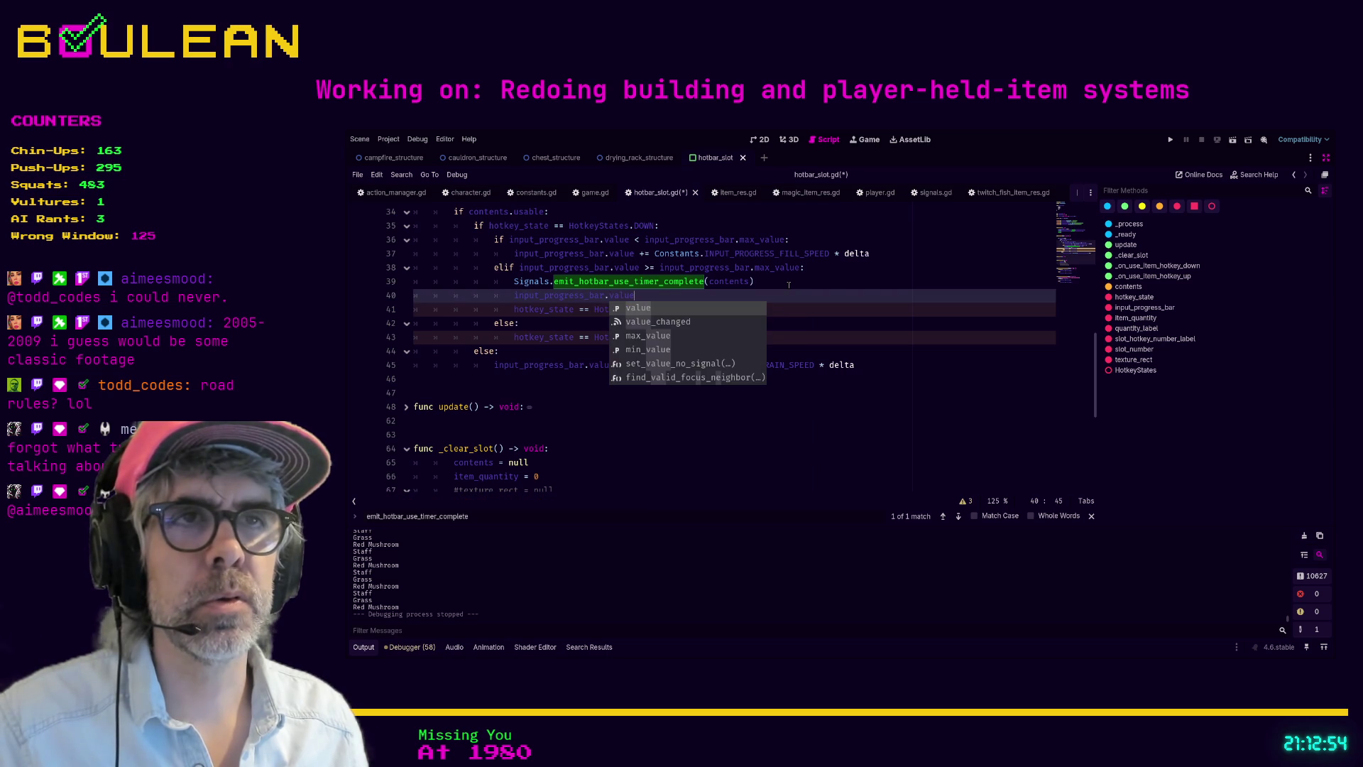
{"action": "type", "text": " = 0"}
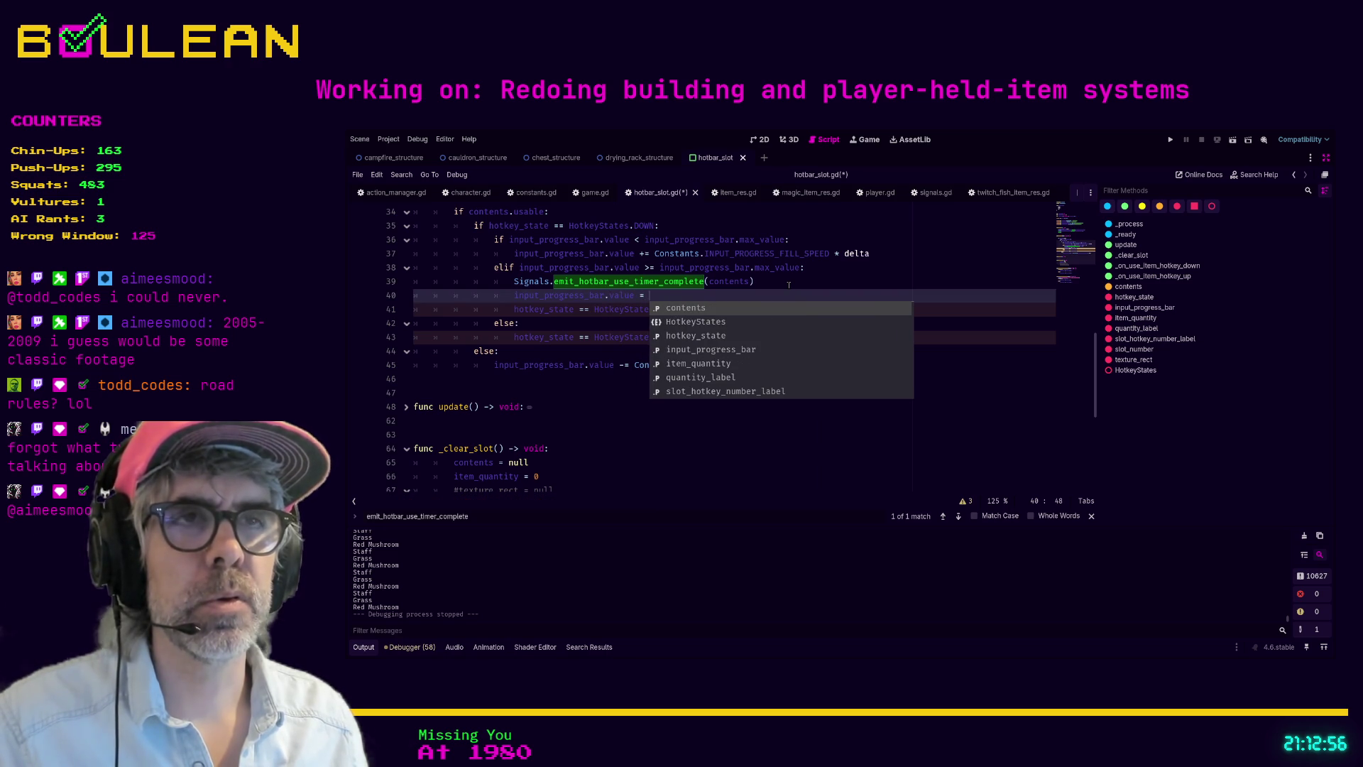
{"action": "left_click", "coordinate": [788, 285]}
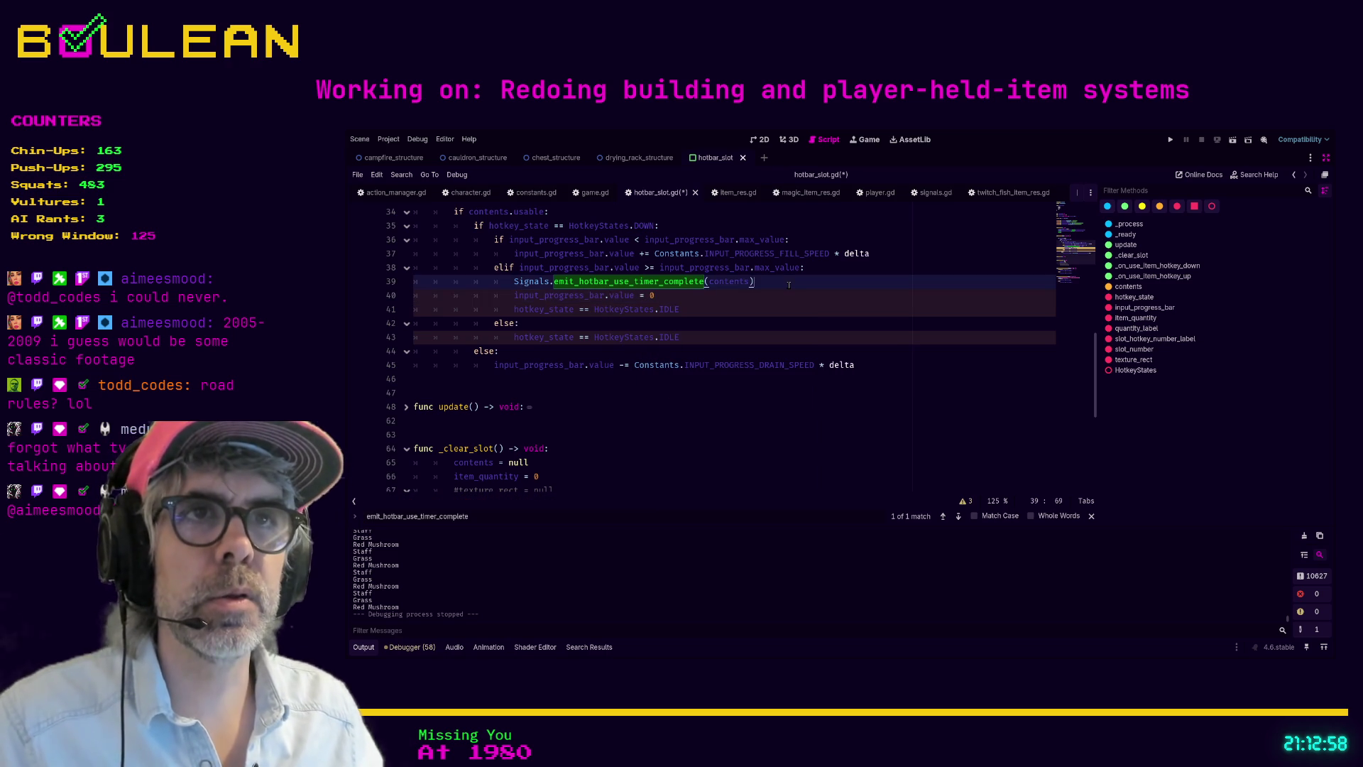
{"action": "left_click", "coordinate": [720, 325]}
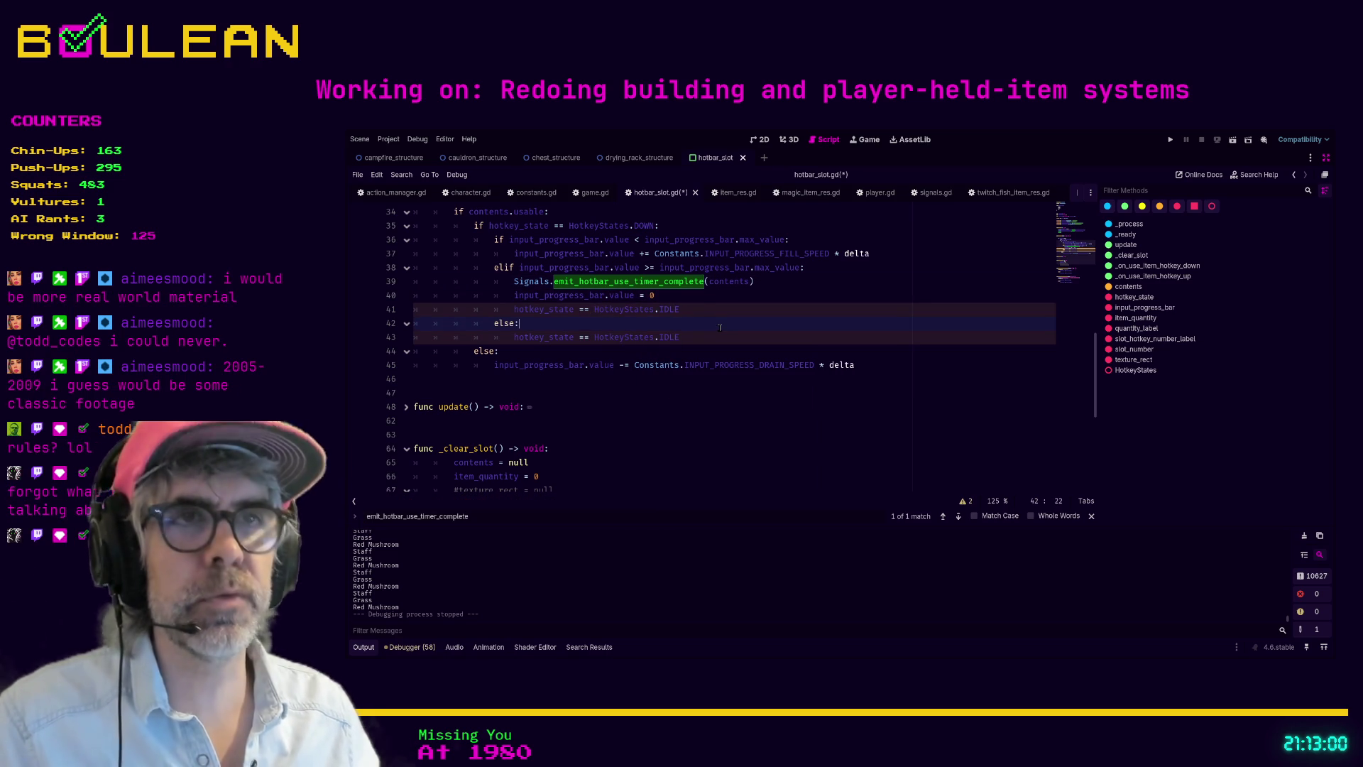
{"action": "key", "text": "ctrl+shift+F11"}
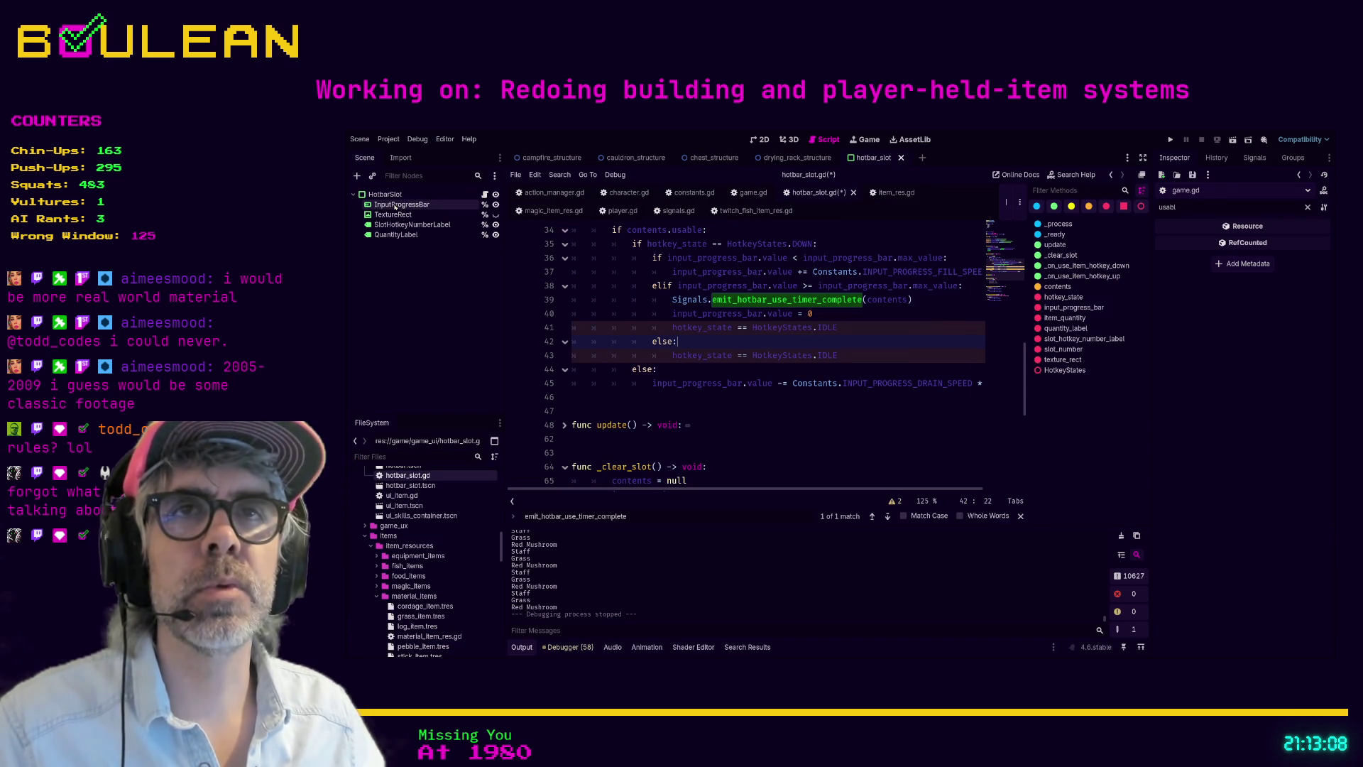
Step: Rename the InputProgressBar node to UseProgressBar in the Scene dock
{"action": "left_click", "coordinate": [394, 207]}
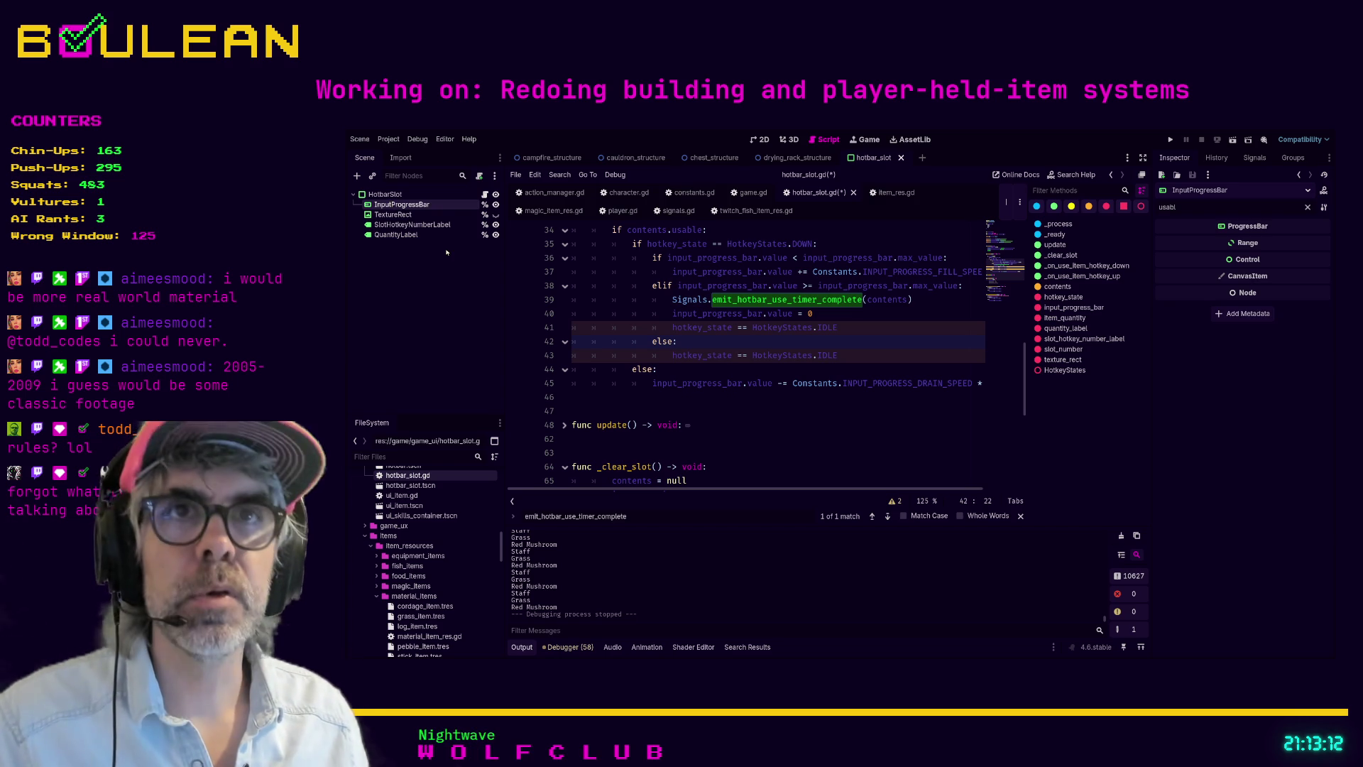
{"action": "type", "text": "Use"}
{"action": "key", "text": "Return"}
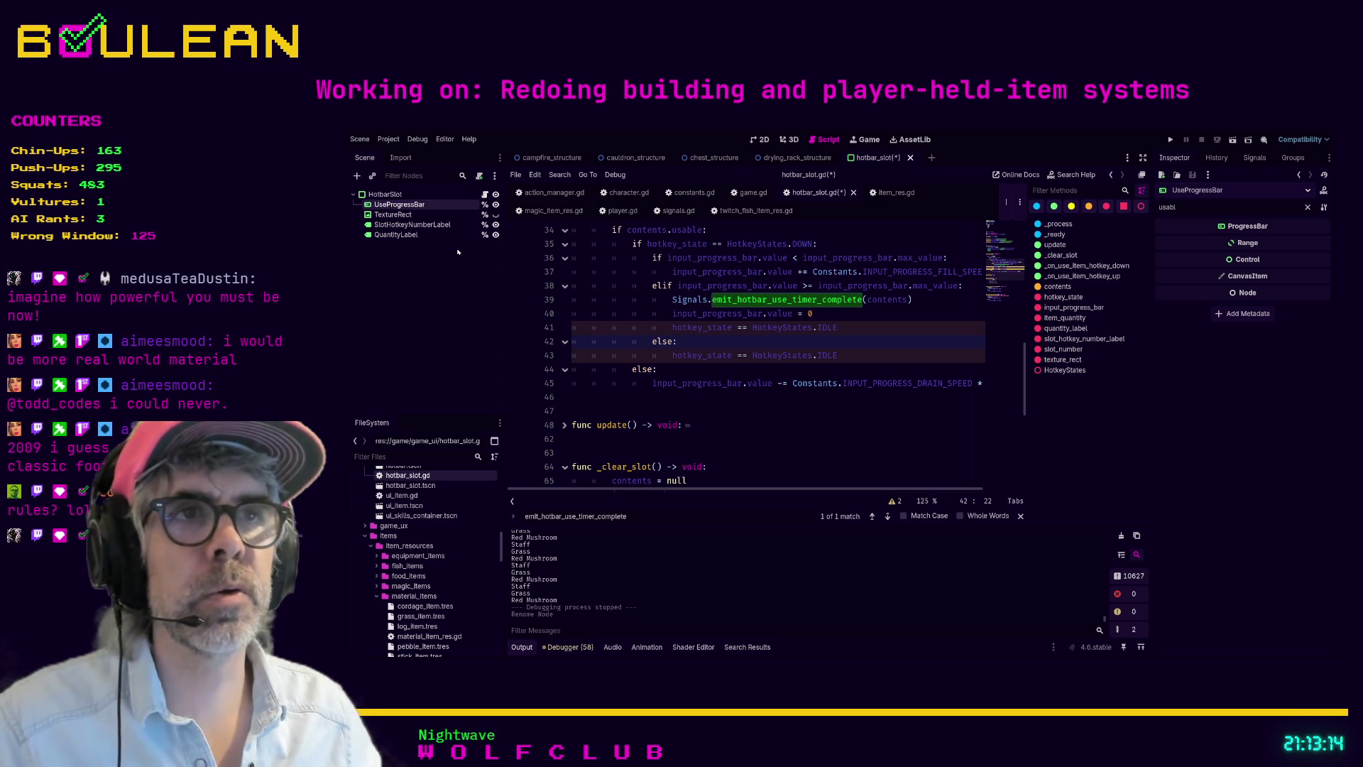
{"action": "scroll", "coordinate": [764, 313], "scroll_direction": "up", "scroll_amount": 7}
{"action": "scroll", "coordinate": [765, 313], "scroll_direction": "up", "scroll_amount": 4}
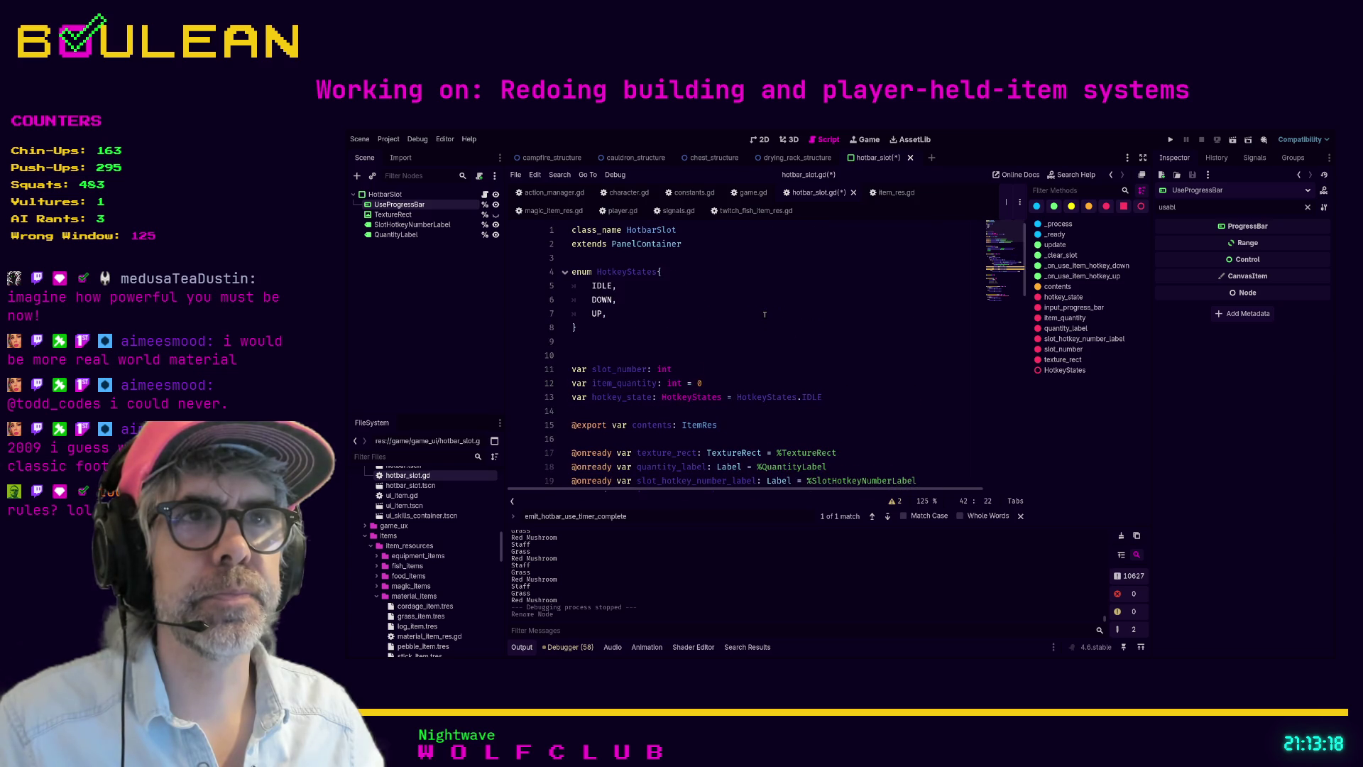
{"action": "scroll", "coordinate": [764, 314], "scroll_direction": "down", "scroll_amount": 3}
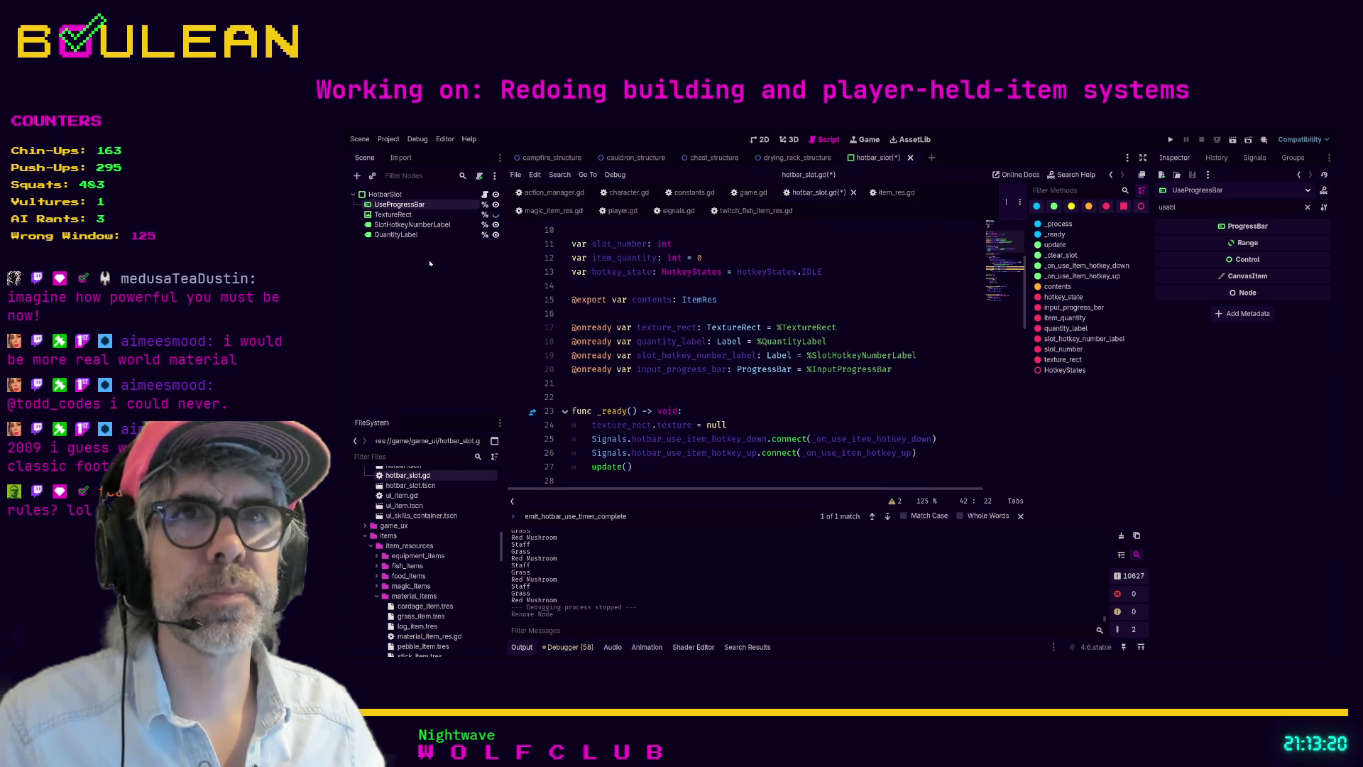
Step: Add a UseProgressBar reference to hotbar_slot.gd and comment out the old input_progress_bar declaration
{"action": "left_click_drag", "start_coordinate": [398, 204], "coordinate": [572, 383]}
{"action": "left_click", "coordinate": [672, 370]}
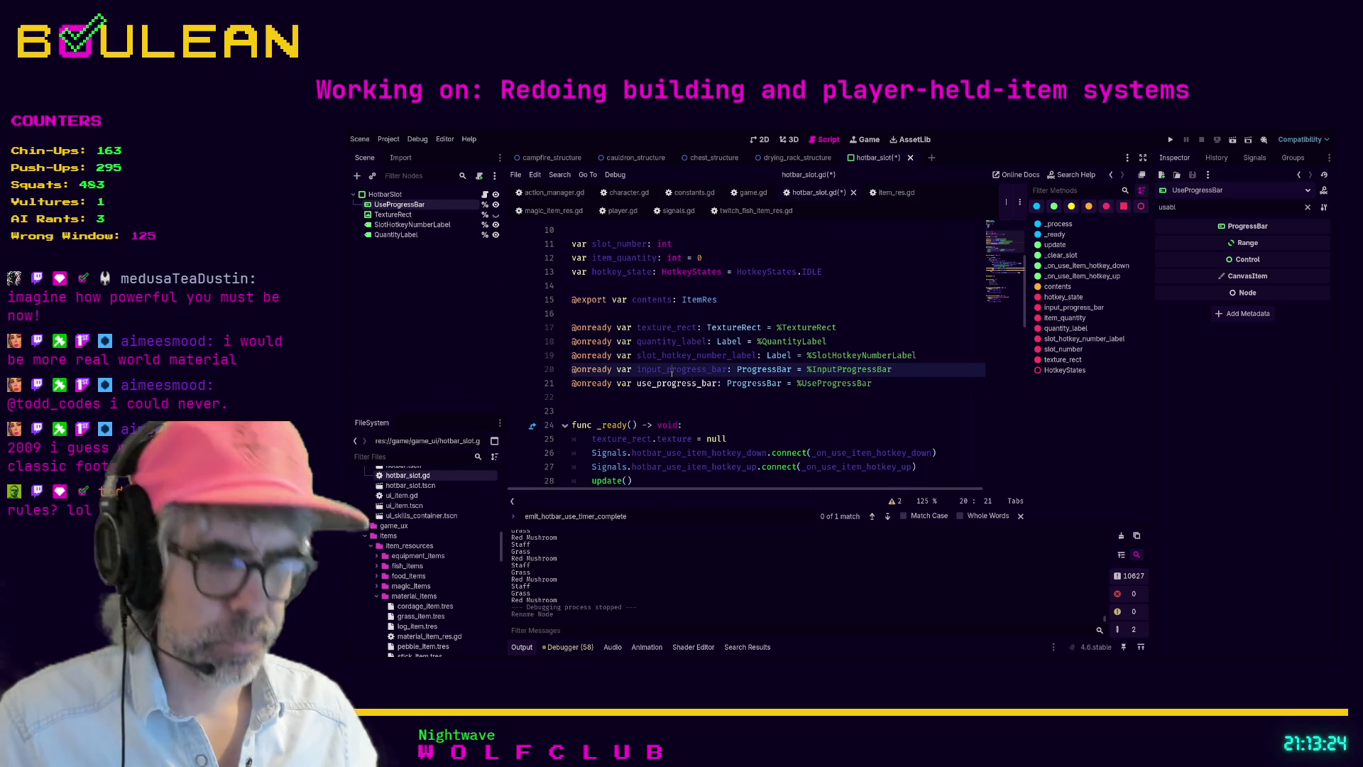
{"action": "key", "text": "ctrl+k"}
{"action": "scroll", "coordinate": [672, 372], "scroll_direction": "down", "scroll_amount": 7}
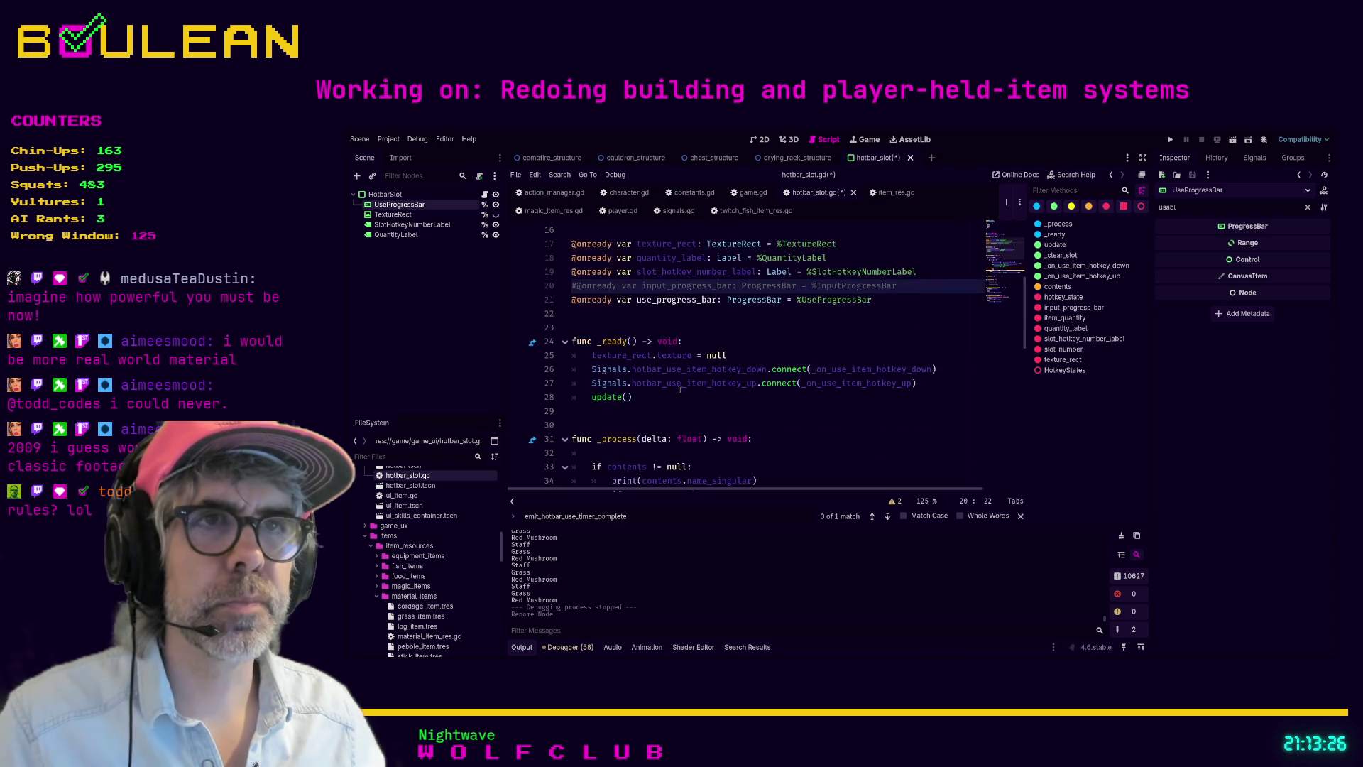
Step: Rename every input_progress_bar use to use_progress_bar, save, and run the game with F5
{"action": "double_click", "coordinate": [701, 331]}
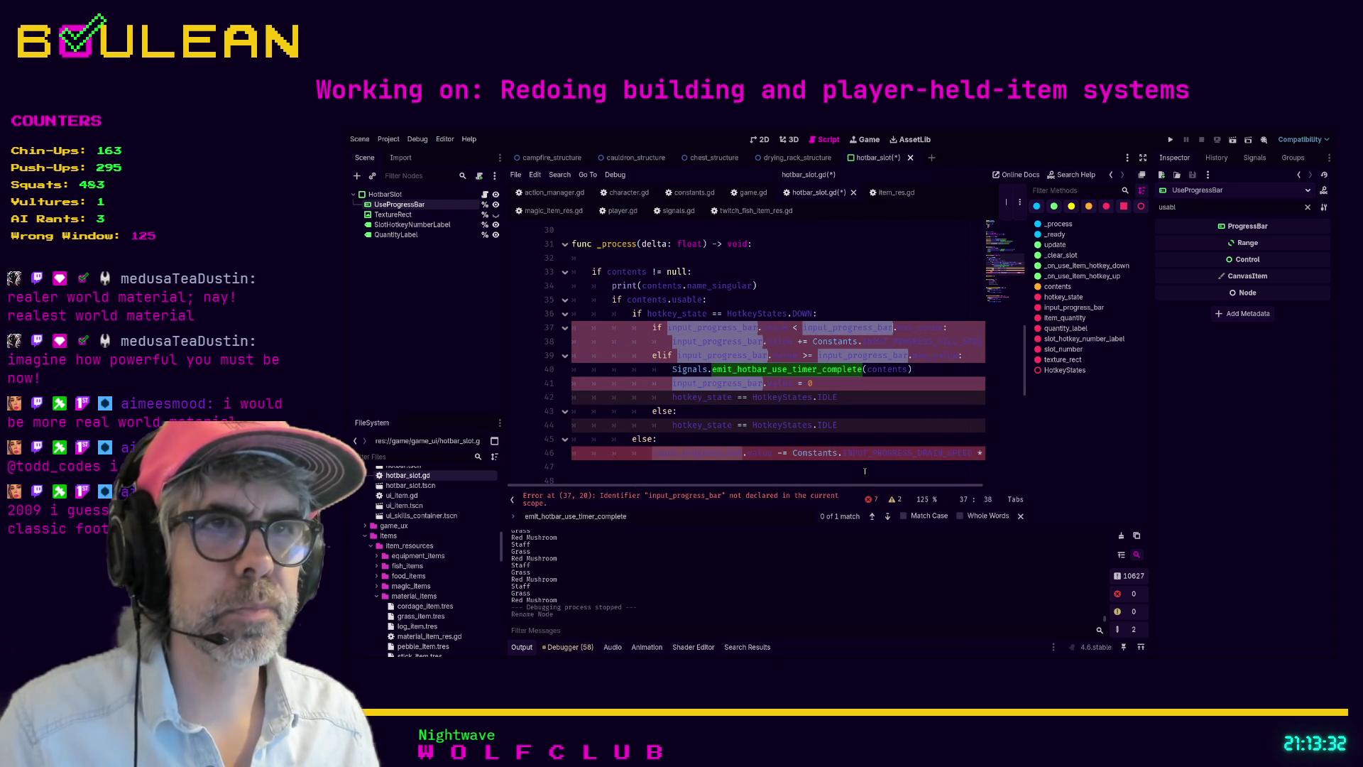
{"action": "type", "text": "use_prog"}
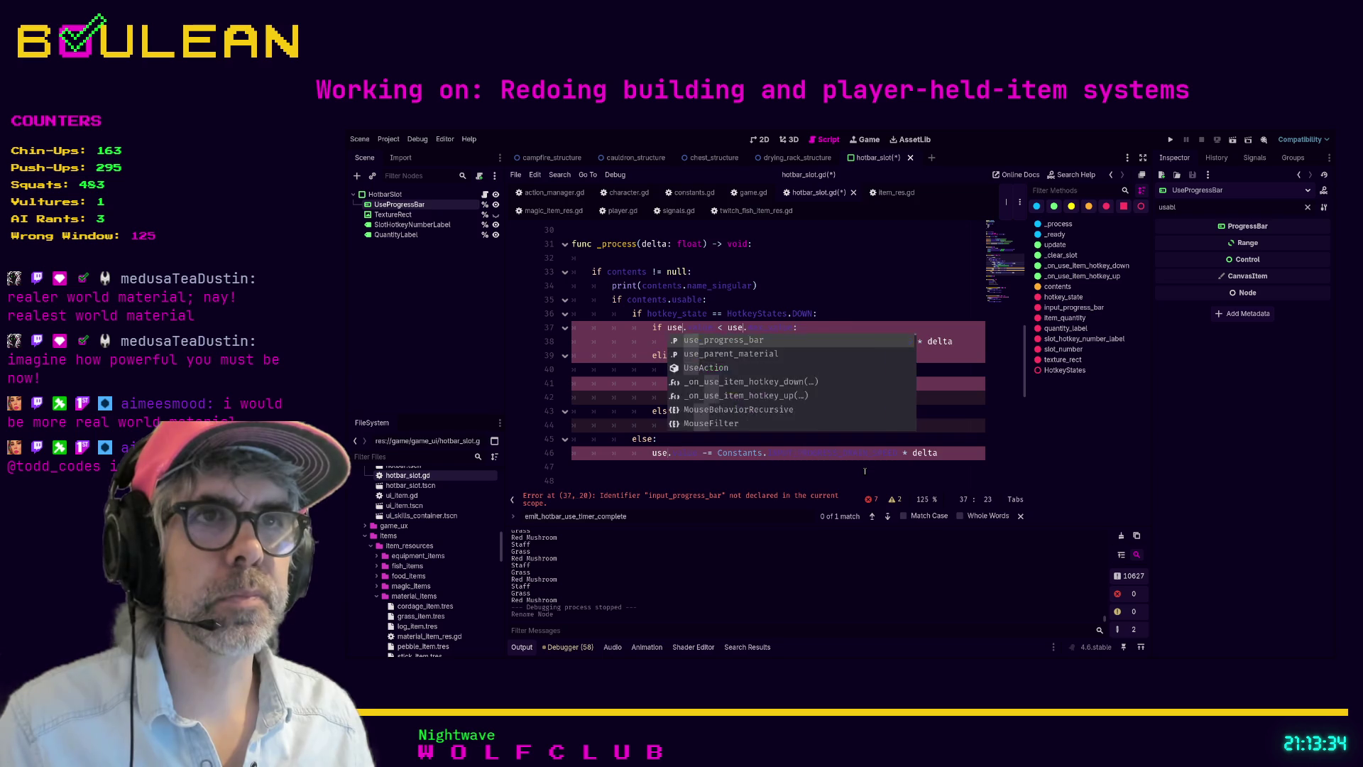
{"action": "key", "text": "Return"}
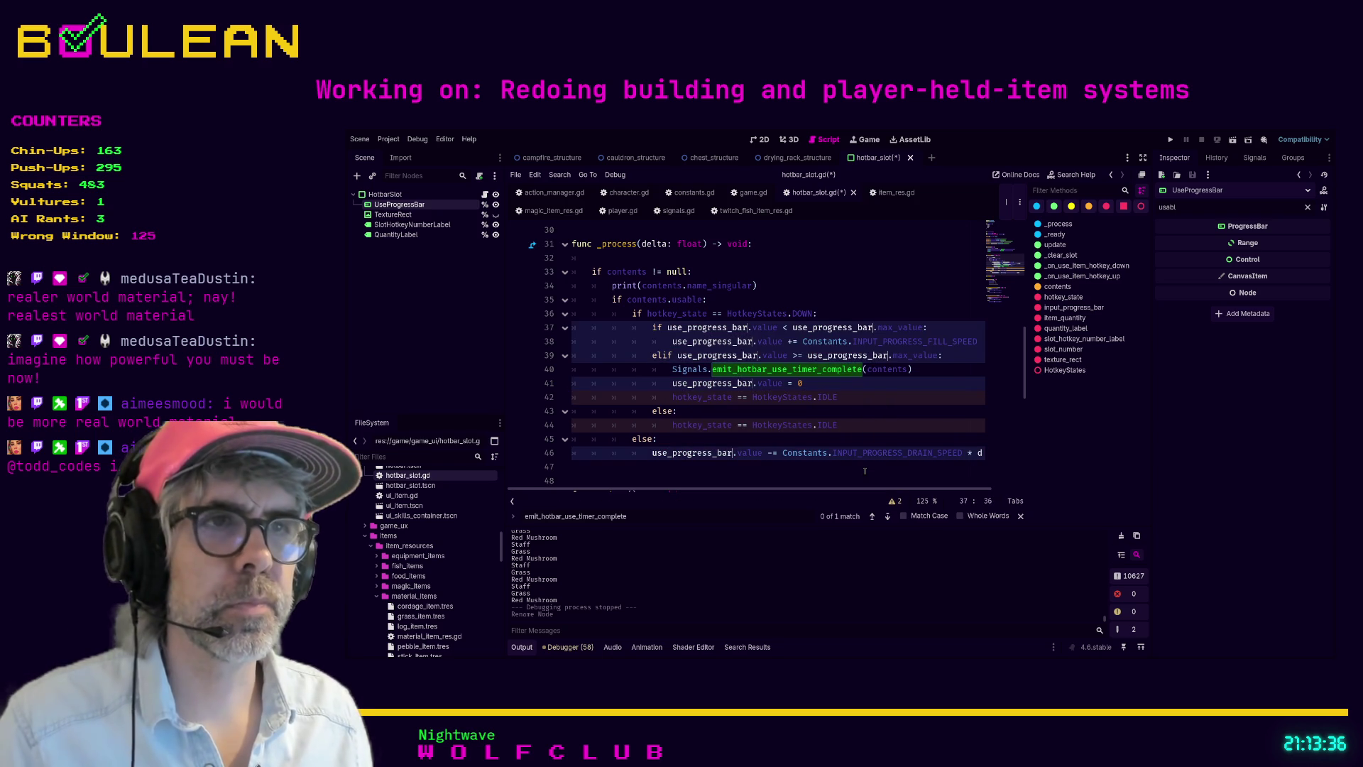
{"action": "left_click", "coordinate": [865, 471]}
{"action": "key", "text": "ctrl+s"}
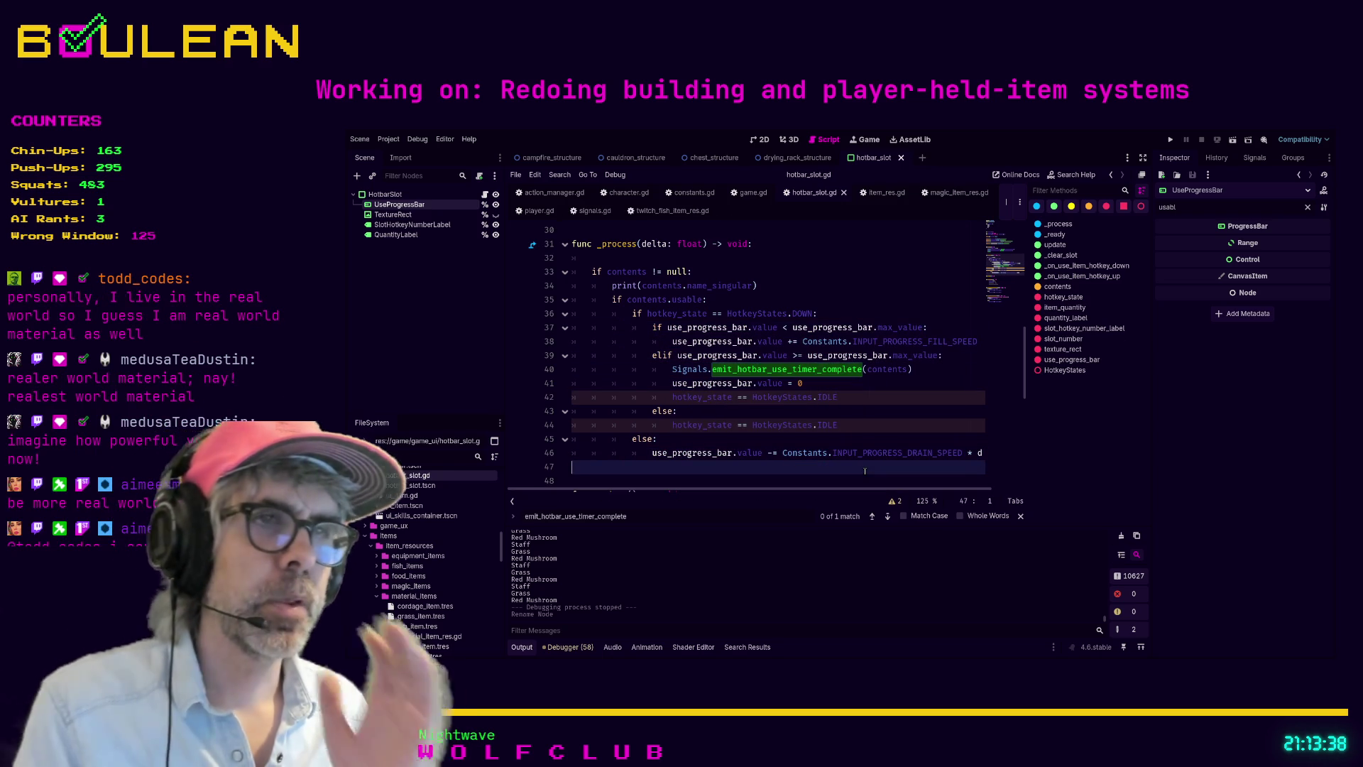
{"action": "key", "text": "F5"}
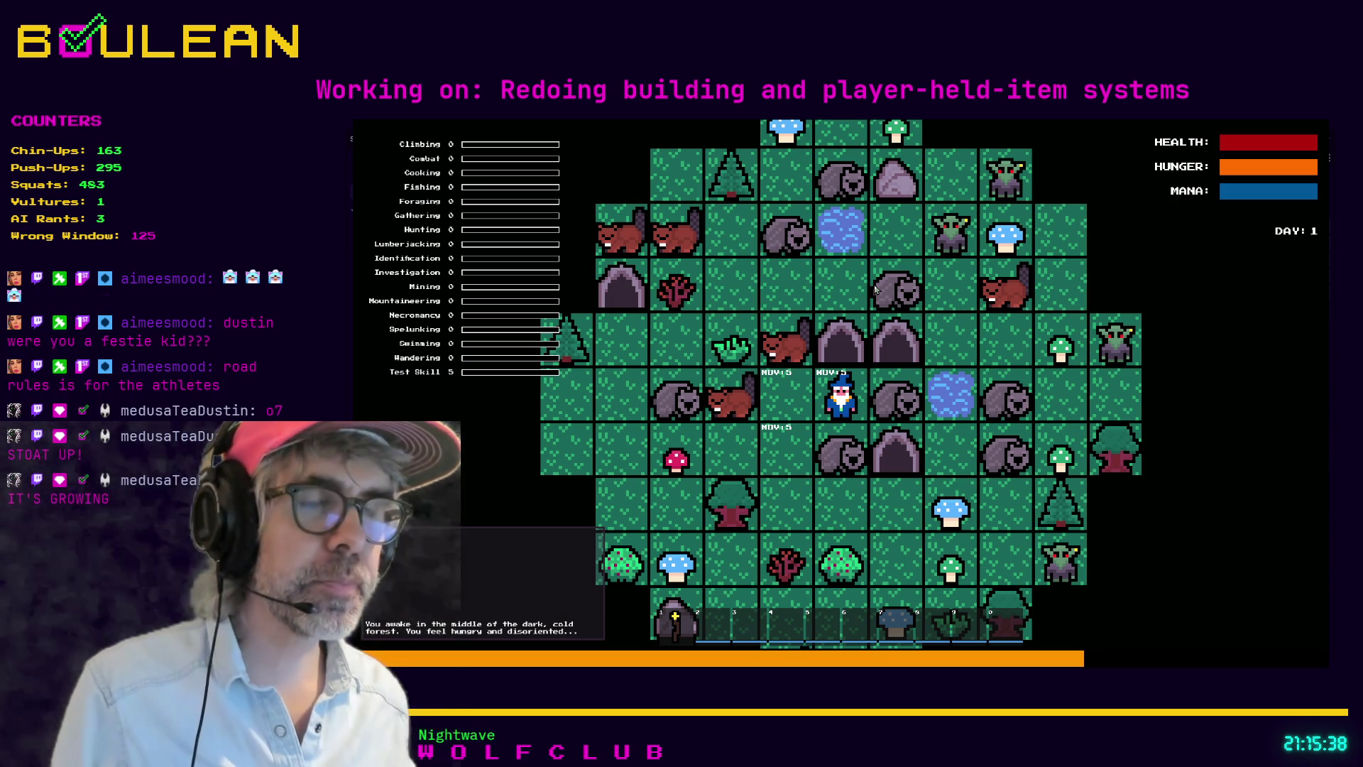
Step: Kill the Wombat next to the wizard and collect its Raw Meat
{"action": "key", "text": "Right"}
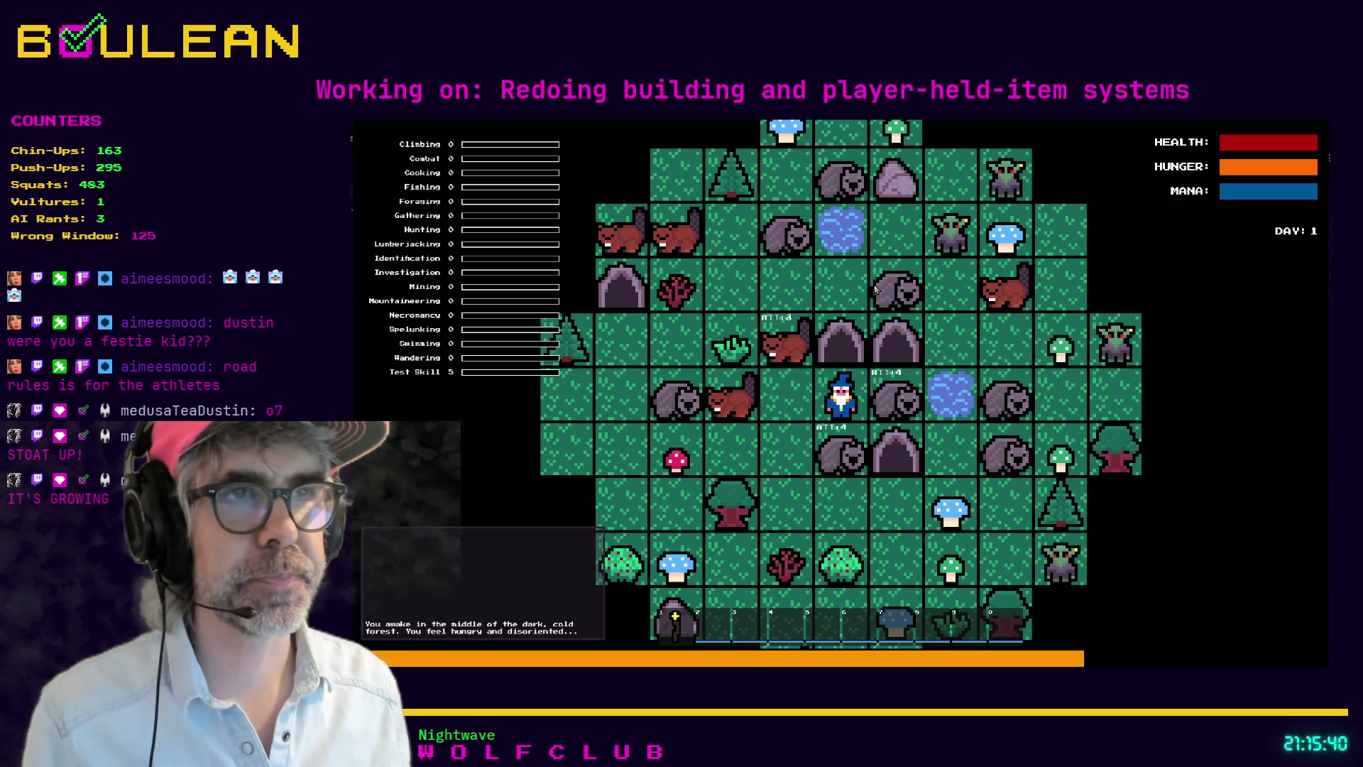
{"action": "key", "text": "Down"}
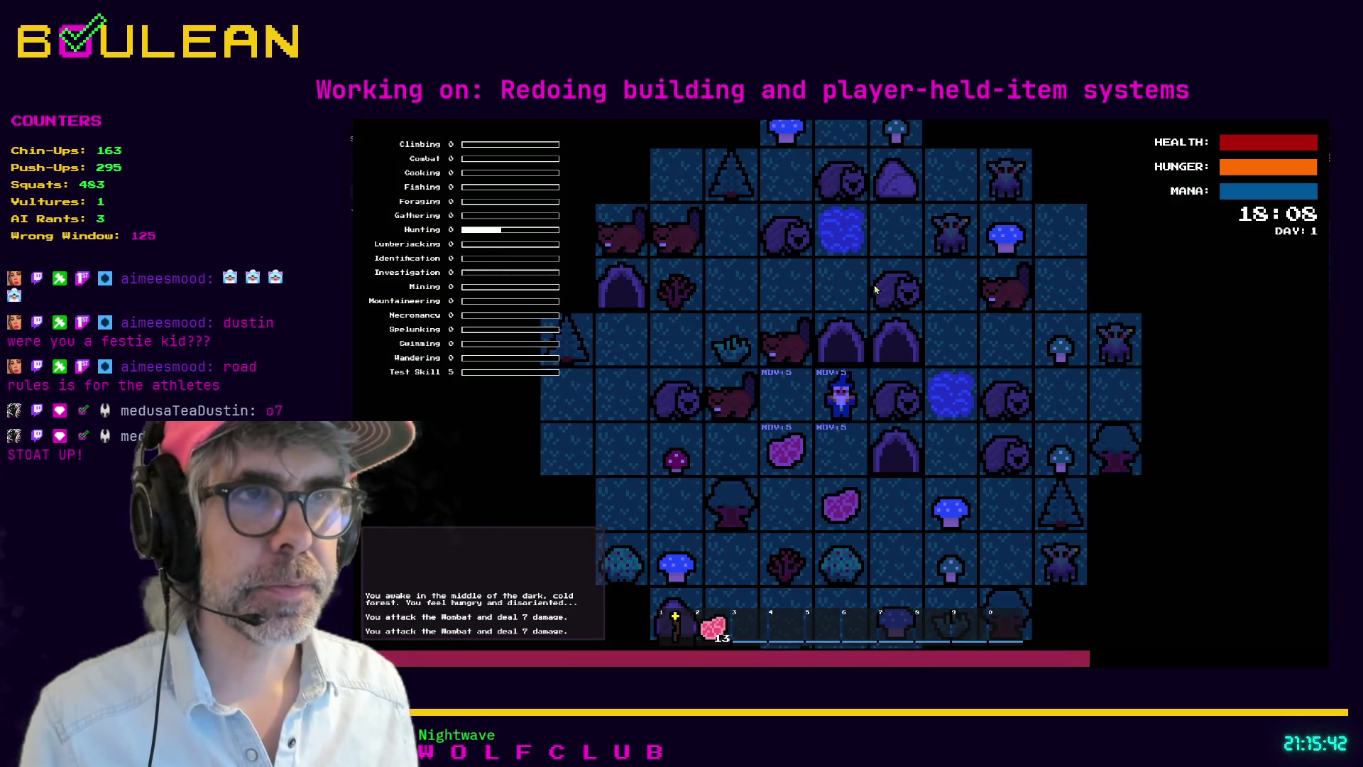
{"action": "key", "text": "Down"}
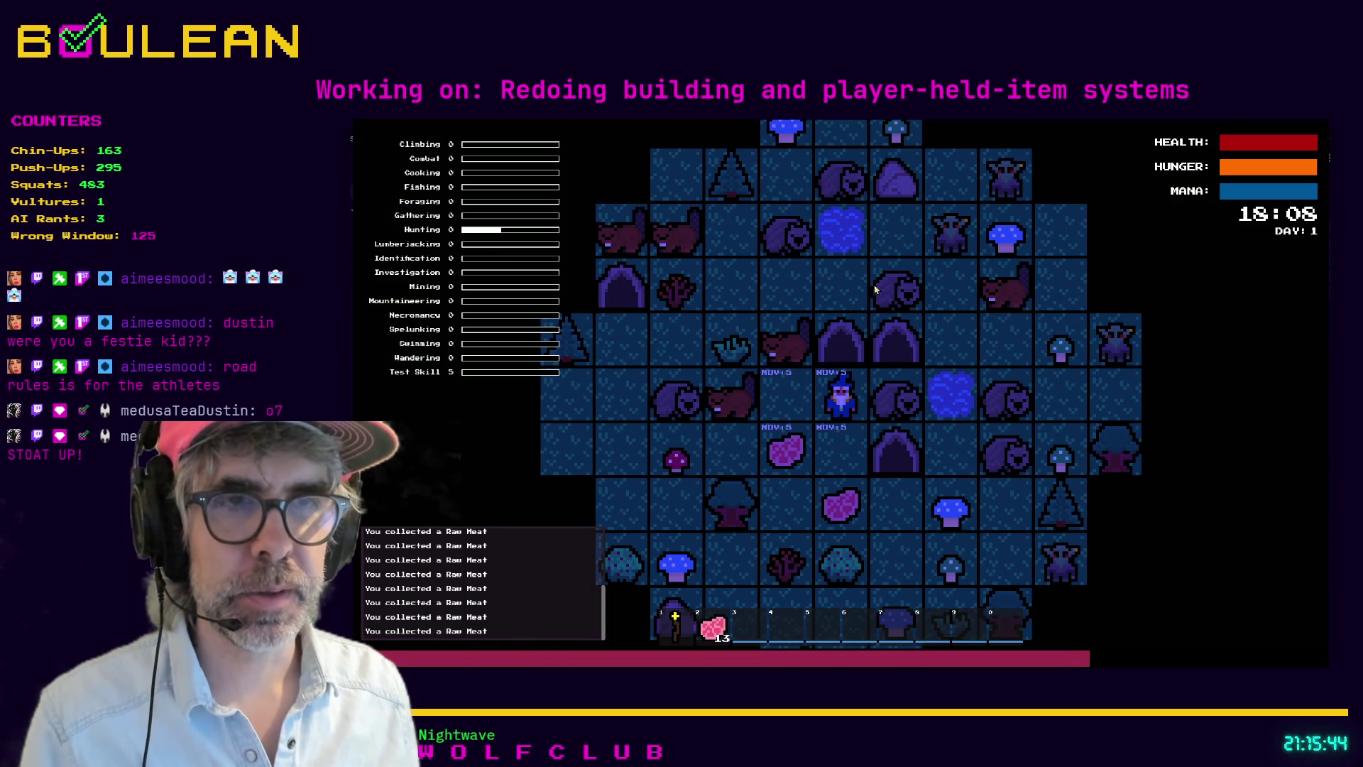
{"action": "key", "text": "Down"}
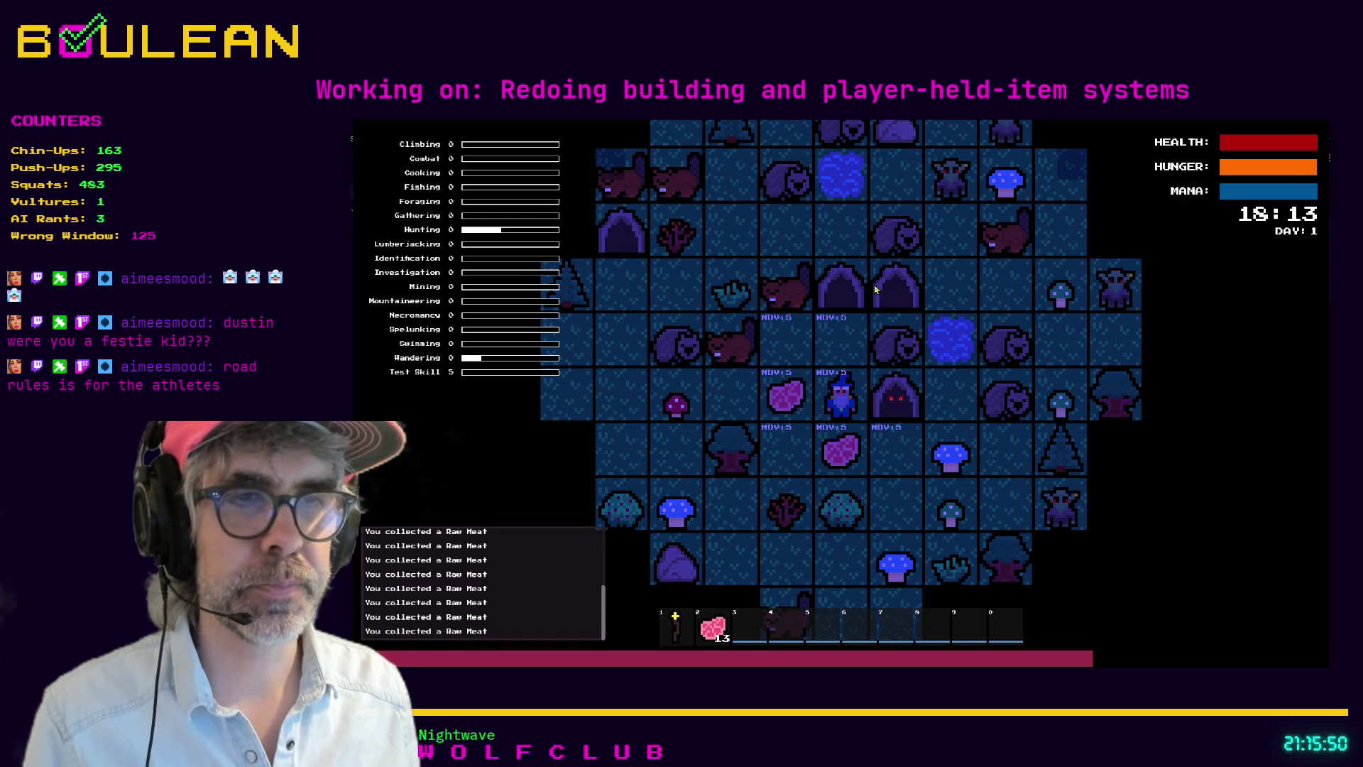
{"action": "key", "text": "Left"}
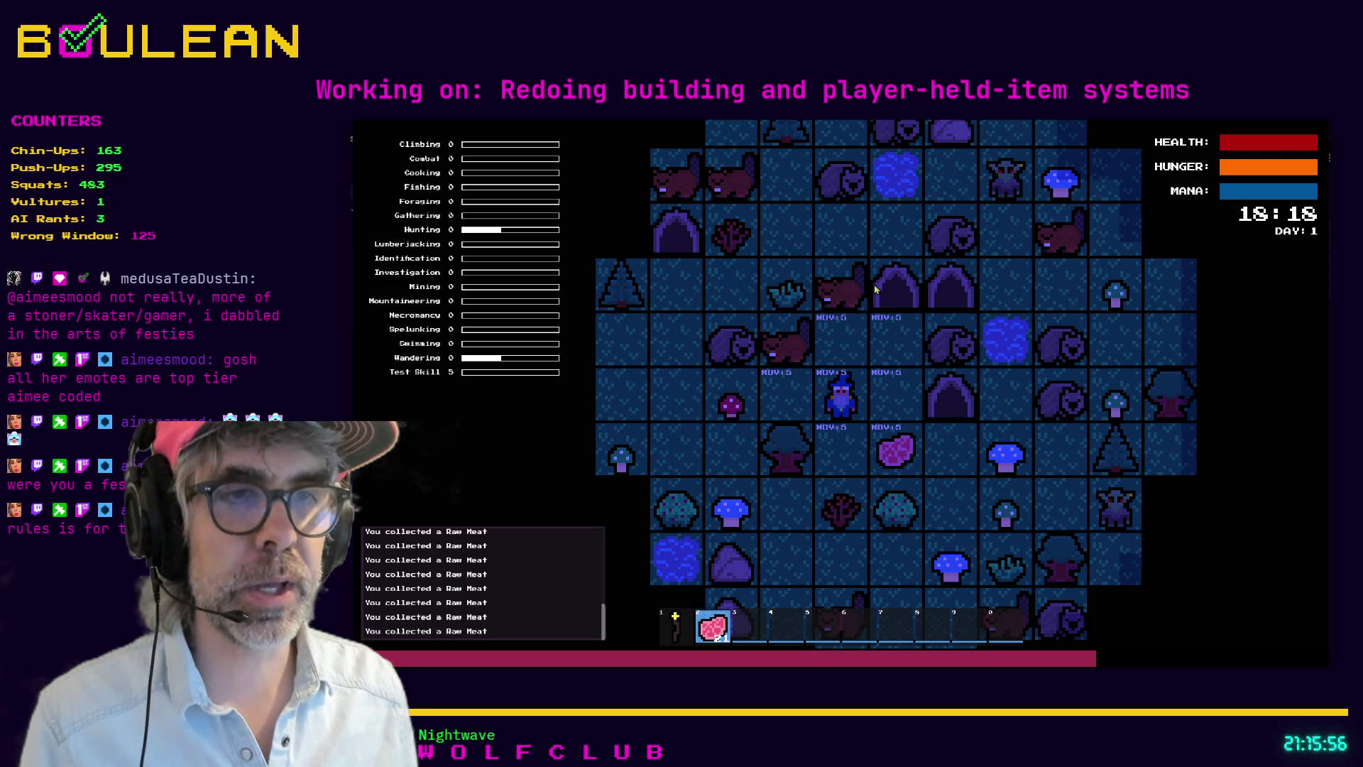
Step: Eat the Raw Meat from hotbar slot 2 repeatedly until the stack is nearly gone
{"action": "left_click", "coordinate": [875, 289]}
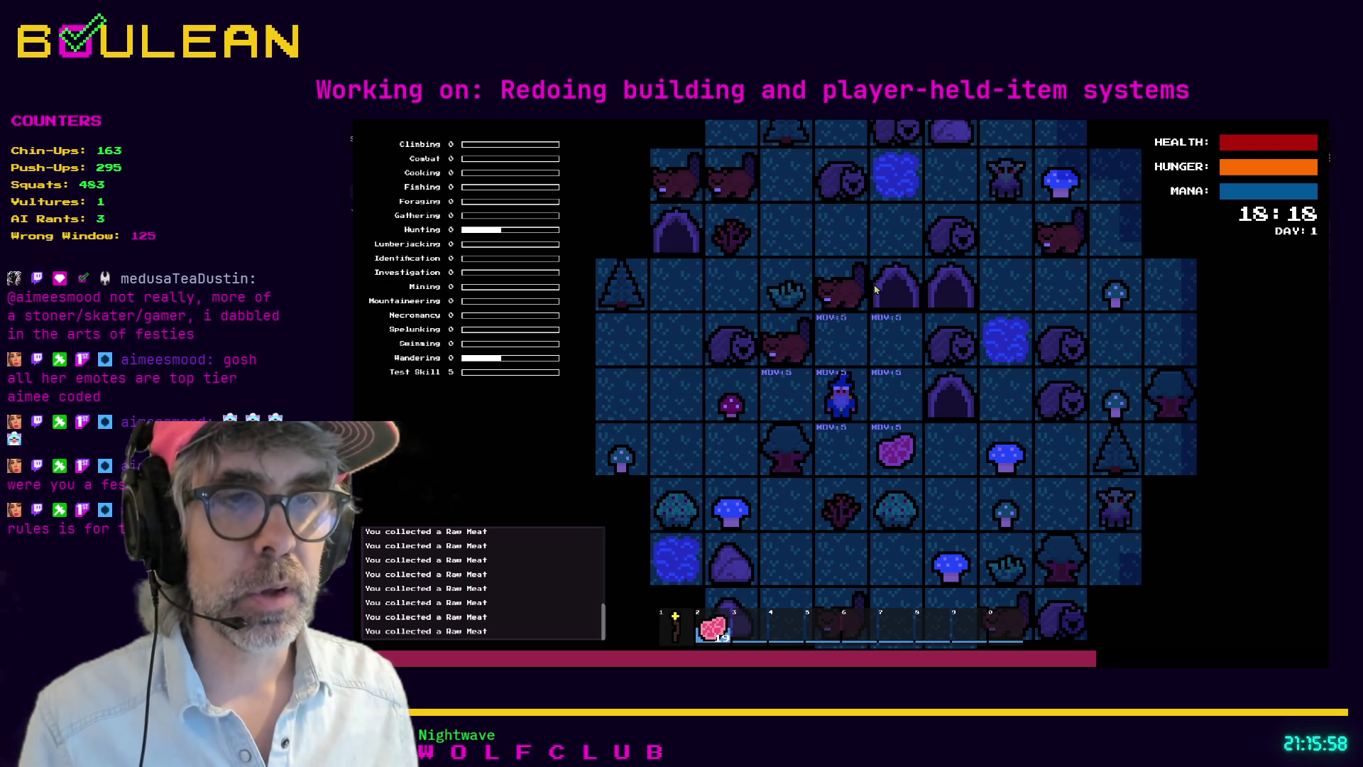
{"action": "left_click", "coordinate": [875, 289]}
{"action": "left_click", "coordinate": [876, 289]}
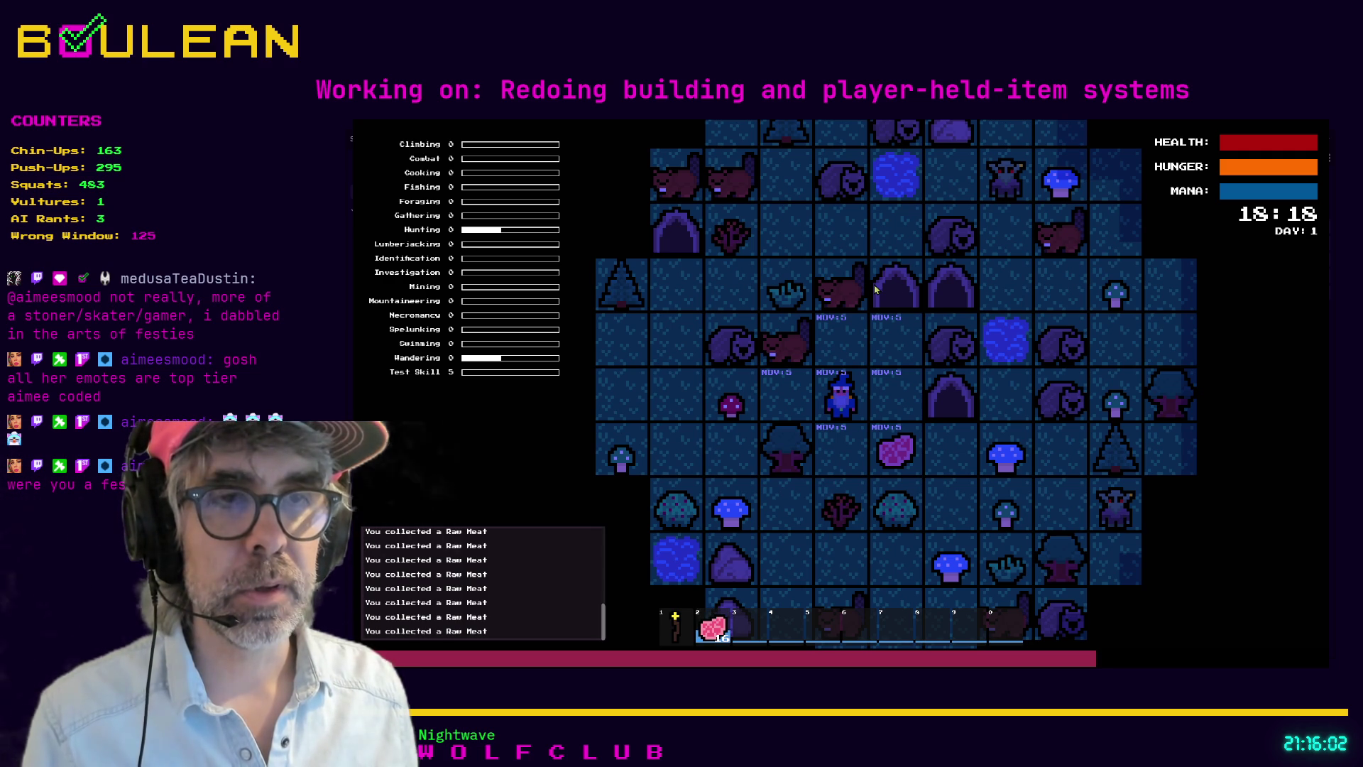
{"action": "left_click", "coordinate": [875, 289]}
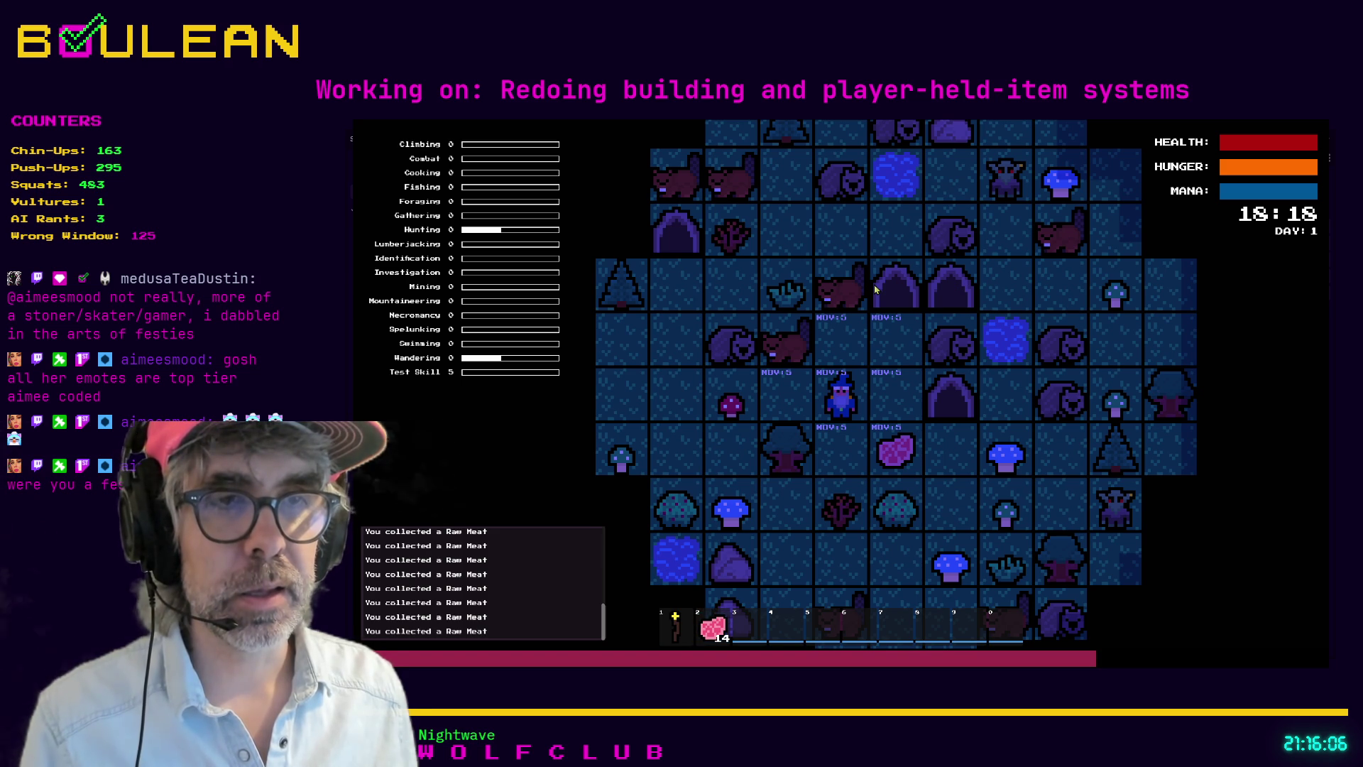
{"action": "left_click", "coordinate": [876, 289]}
{"action": "left_click", "coordinate": [876, 289]}
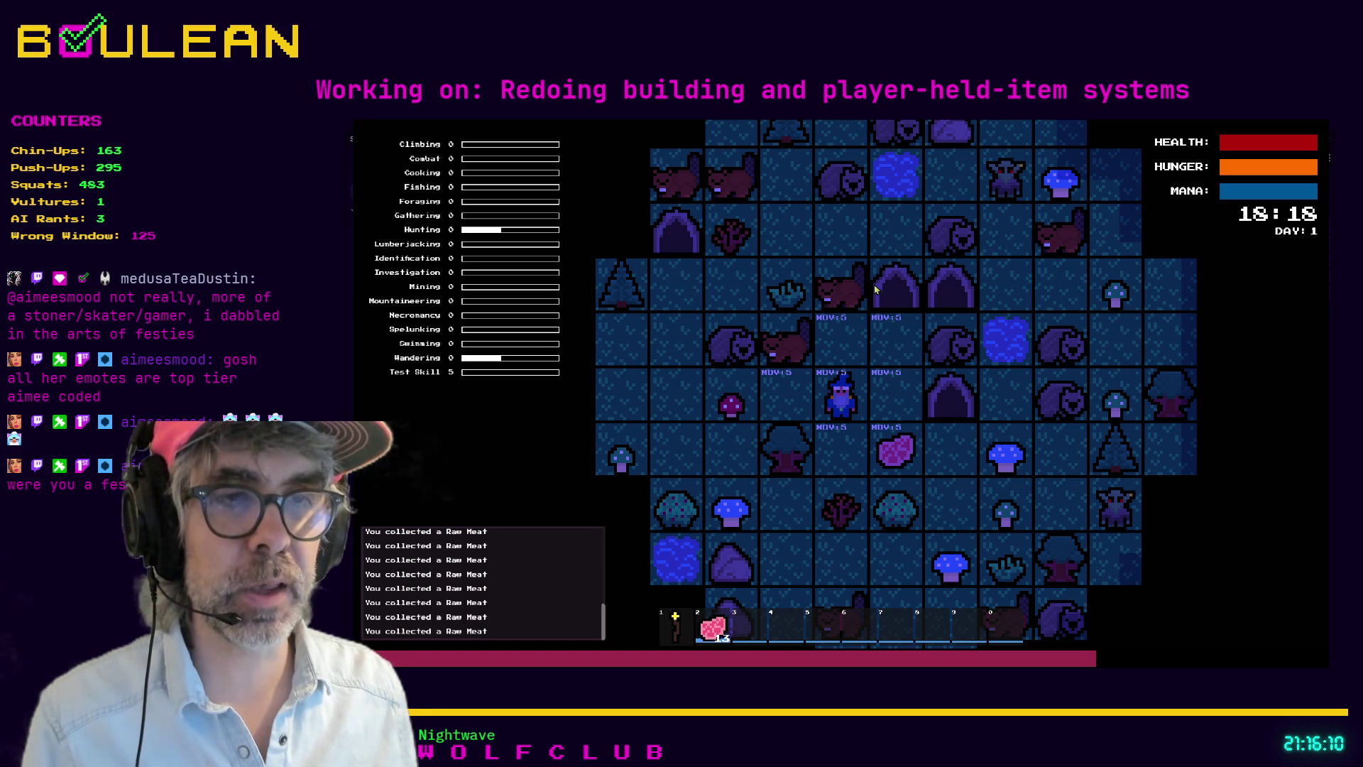
{"action": "left_click", "coordinate": [876, 289]}
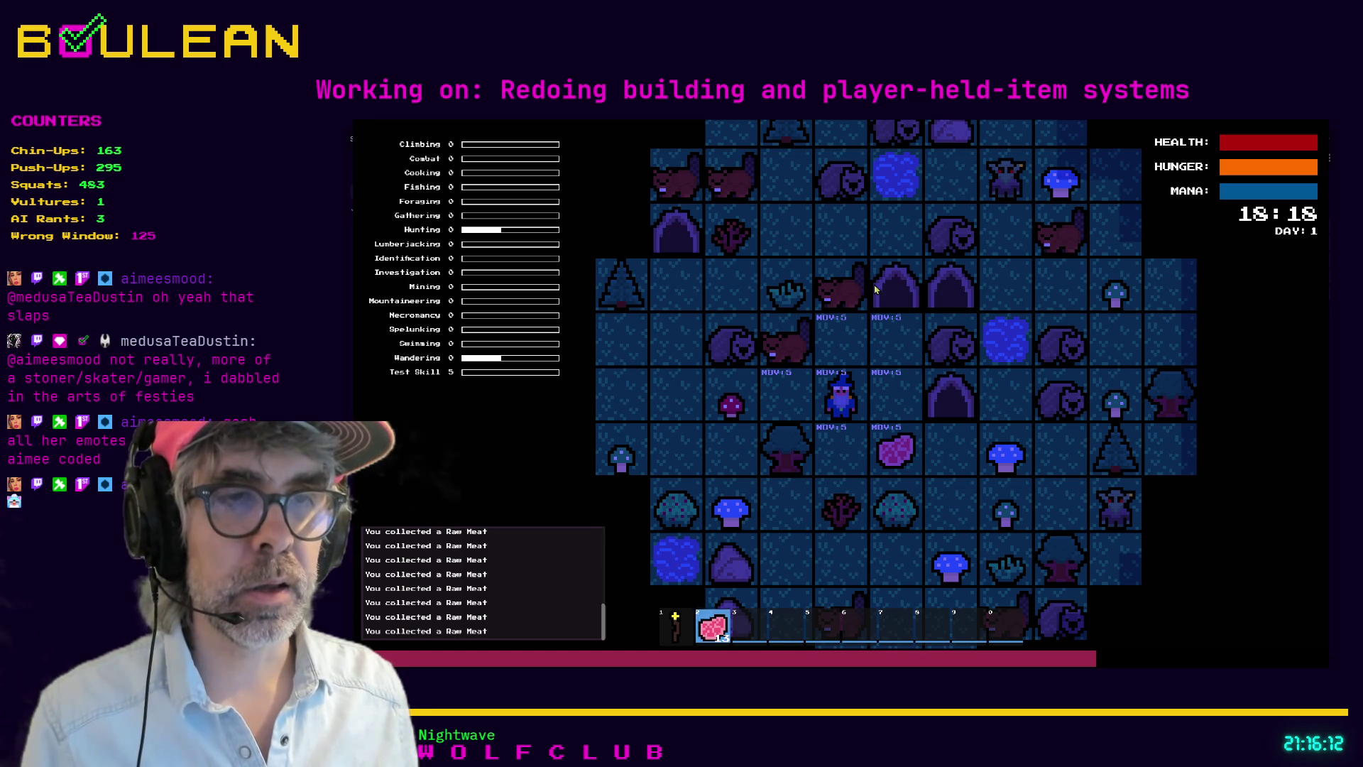
{"action": "left_click", "coordinate": [876, 289]}
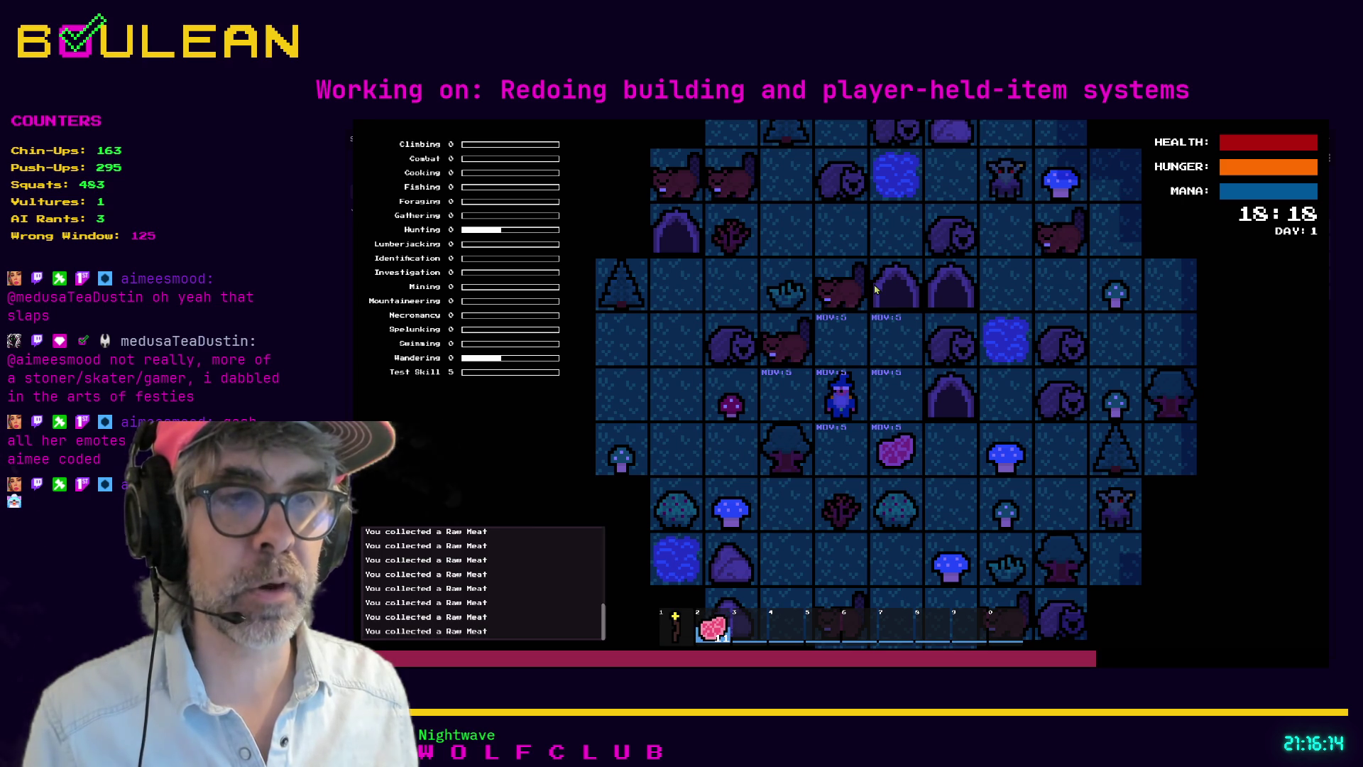
{"action": "left_click", "coordinate": [876, 289]}
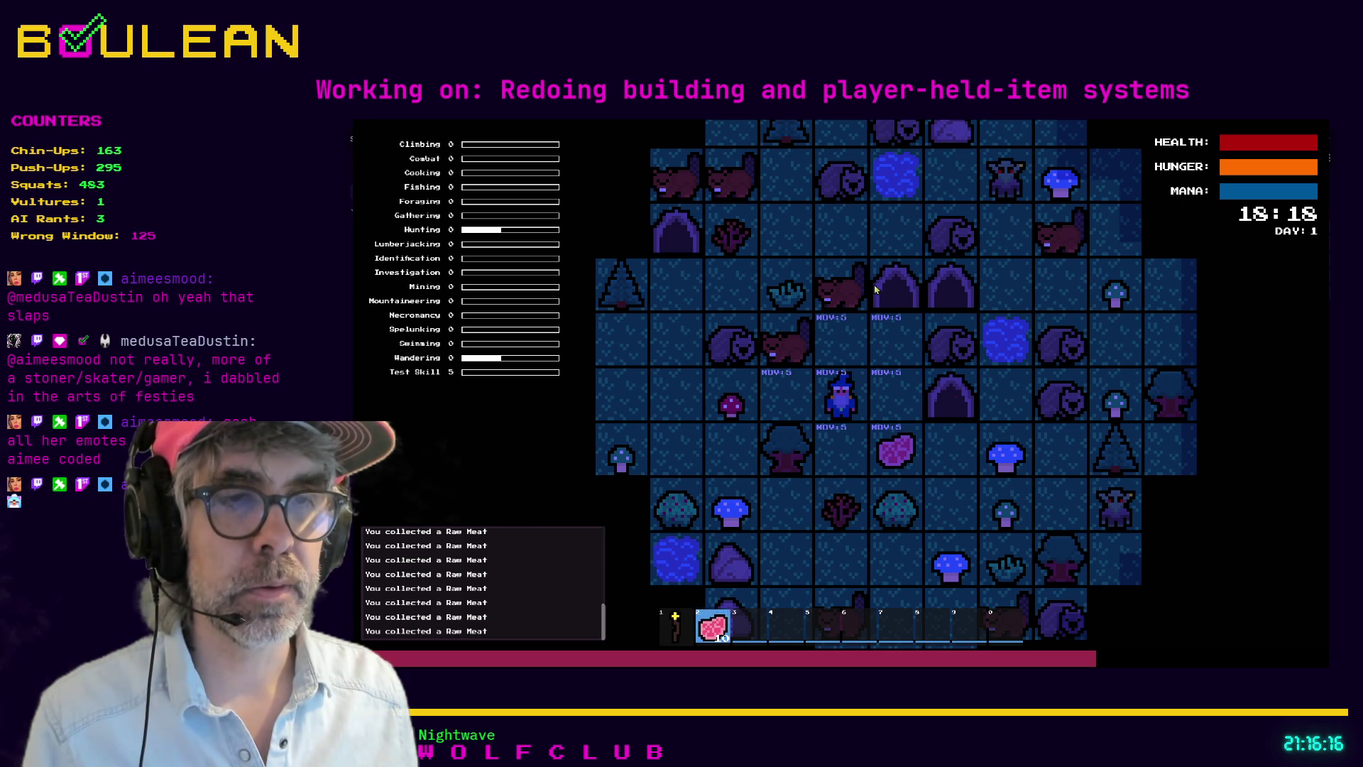
{"action": "left_click", "coordinate": [875, 289]}
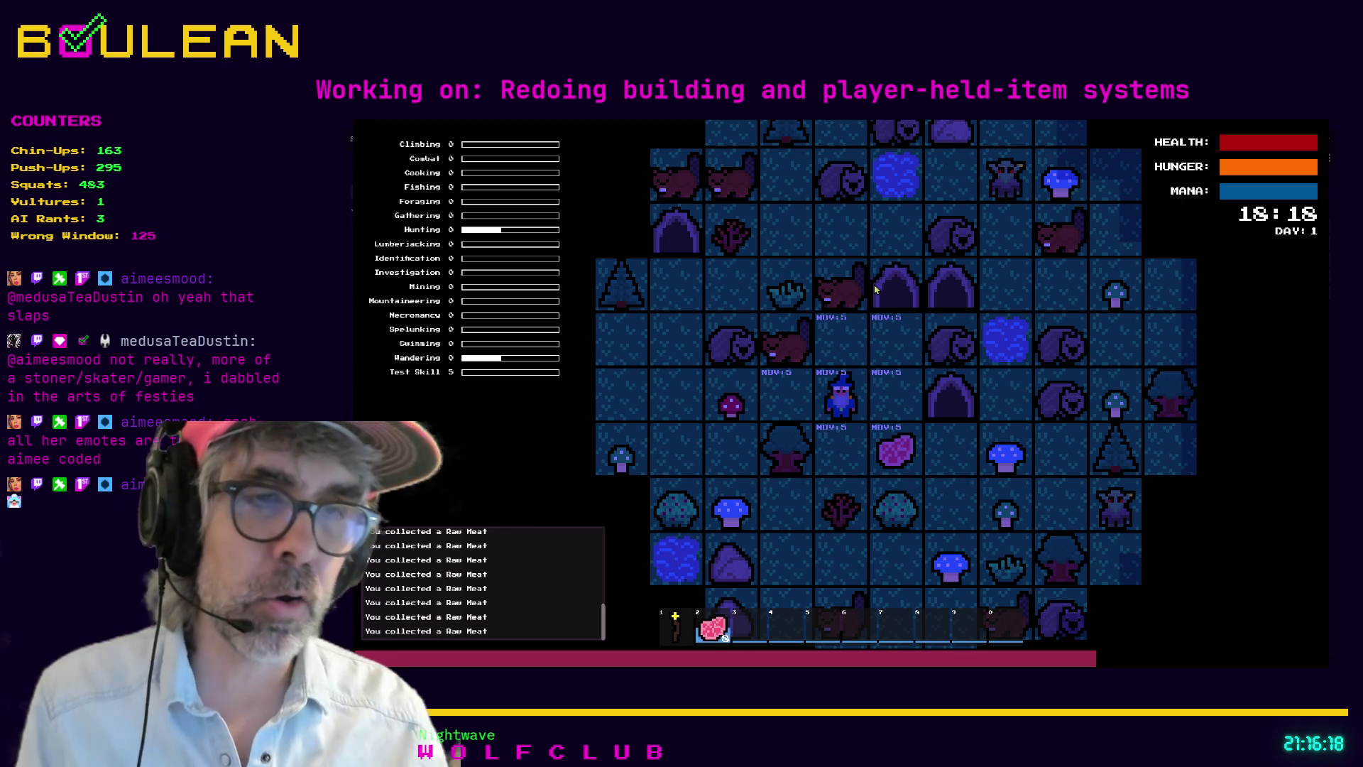
{"action": "left_click", "coordinate": [875, 289]}
{"action": "left_click", "coordinate": [875, 289]}
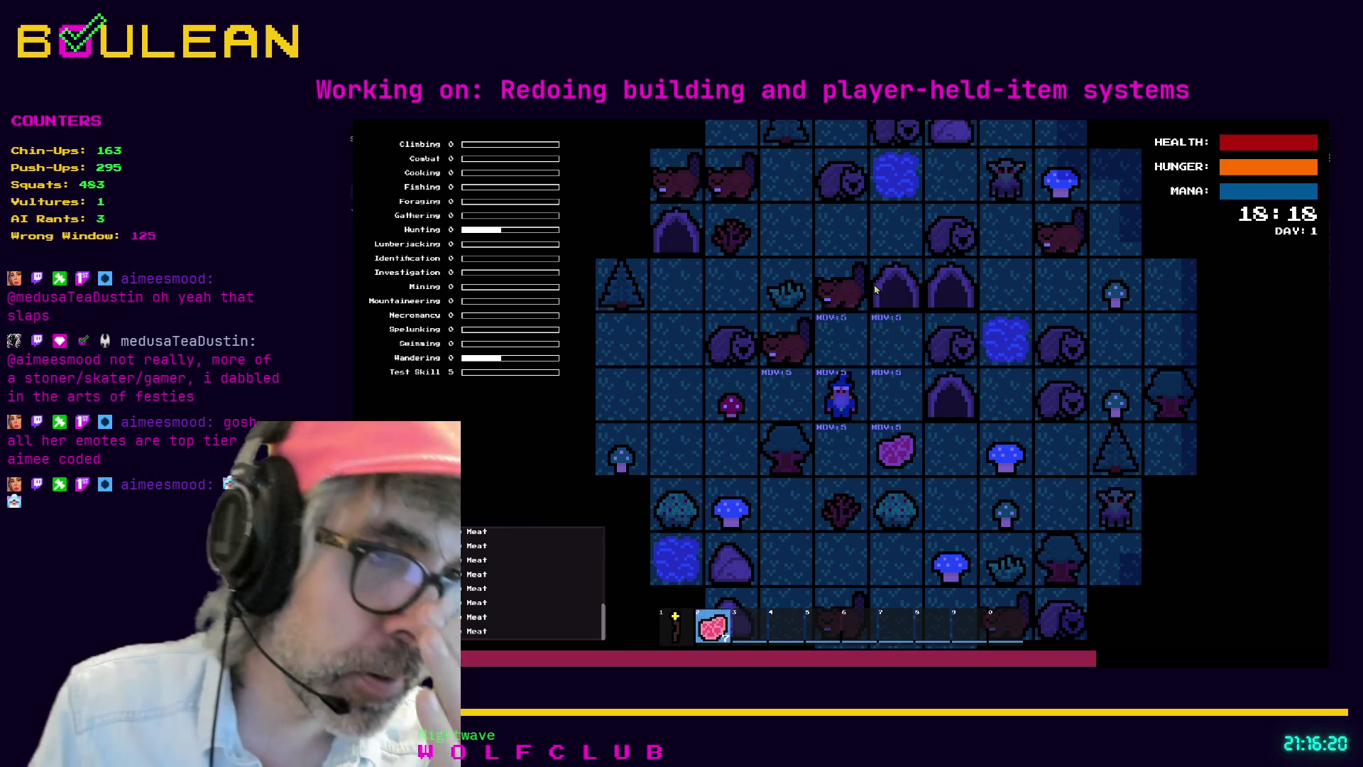
{"action": "left_click", "coordinate": [876, 289]}
{"action": "left_click", "coordinate": [876, 288]}
{"action": "left_click", "coordinate": [875, 289]}
{"action": "left_click", "coordinate": [876, 289]}
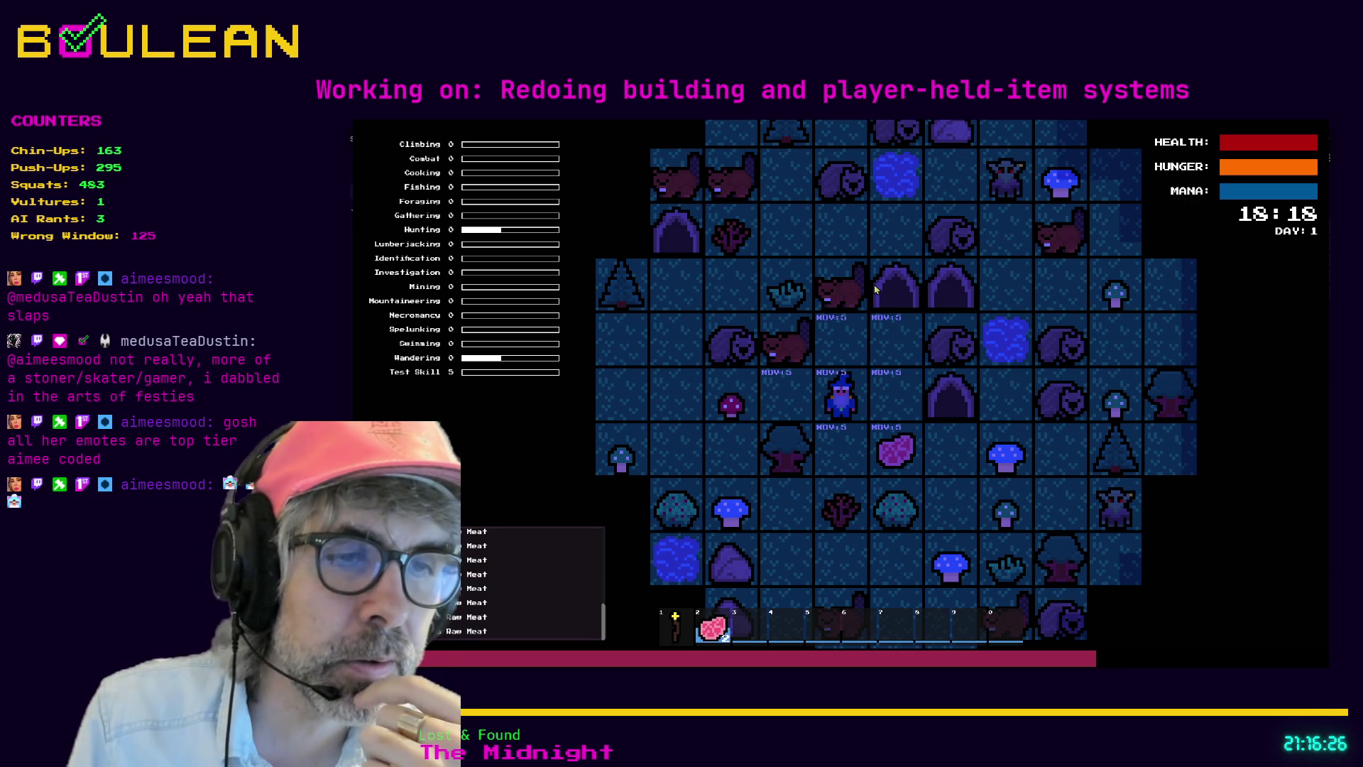
{"action": "left_click", "coordinate": [875, 289]}
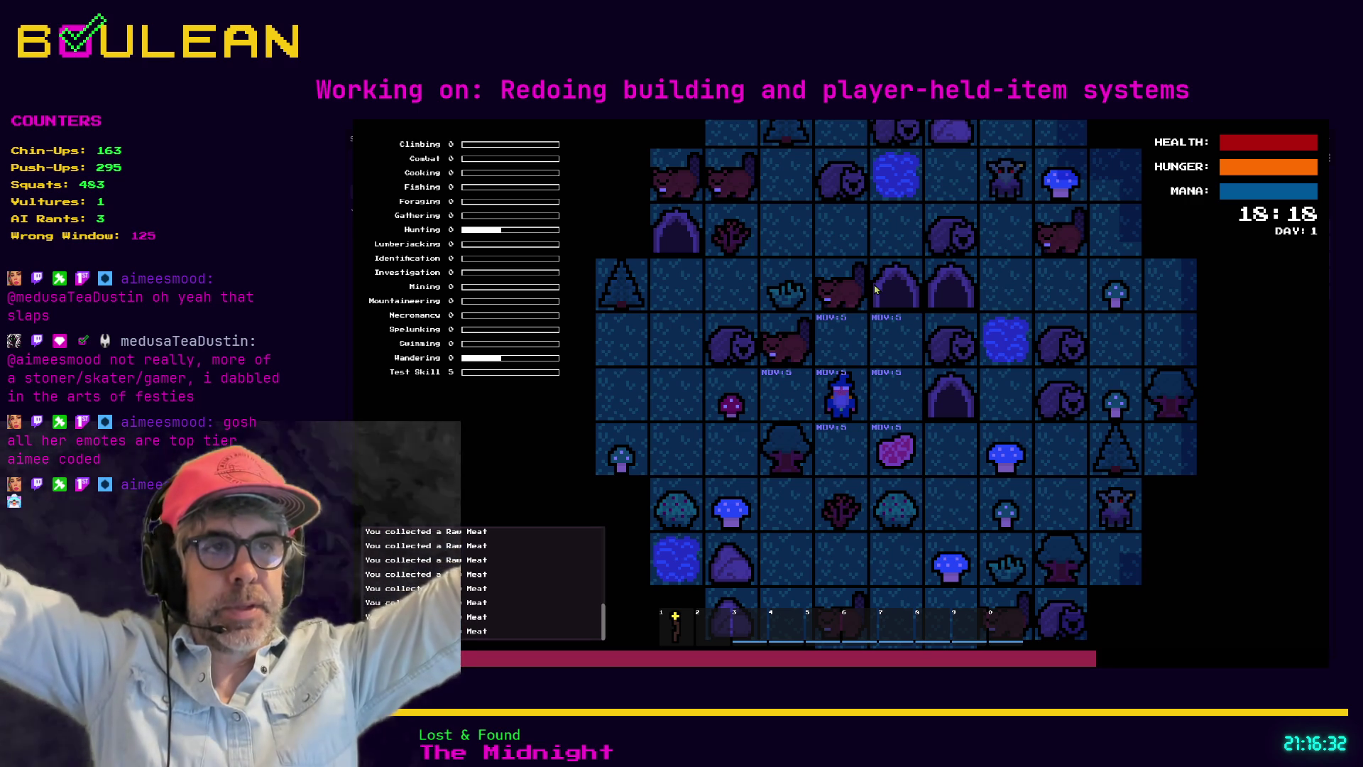
{"action": "key", "text": "s"}
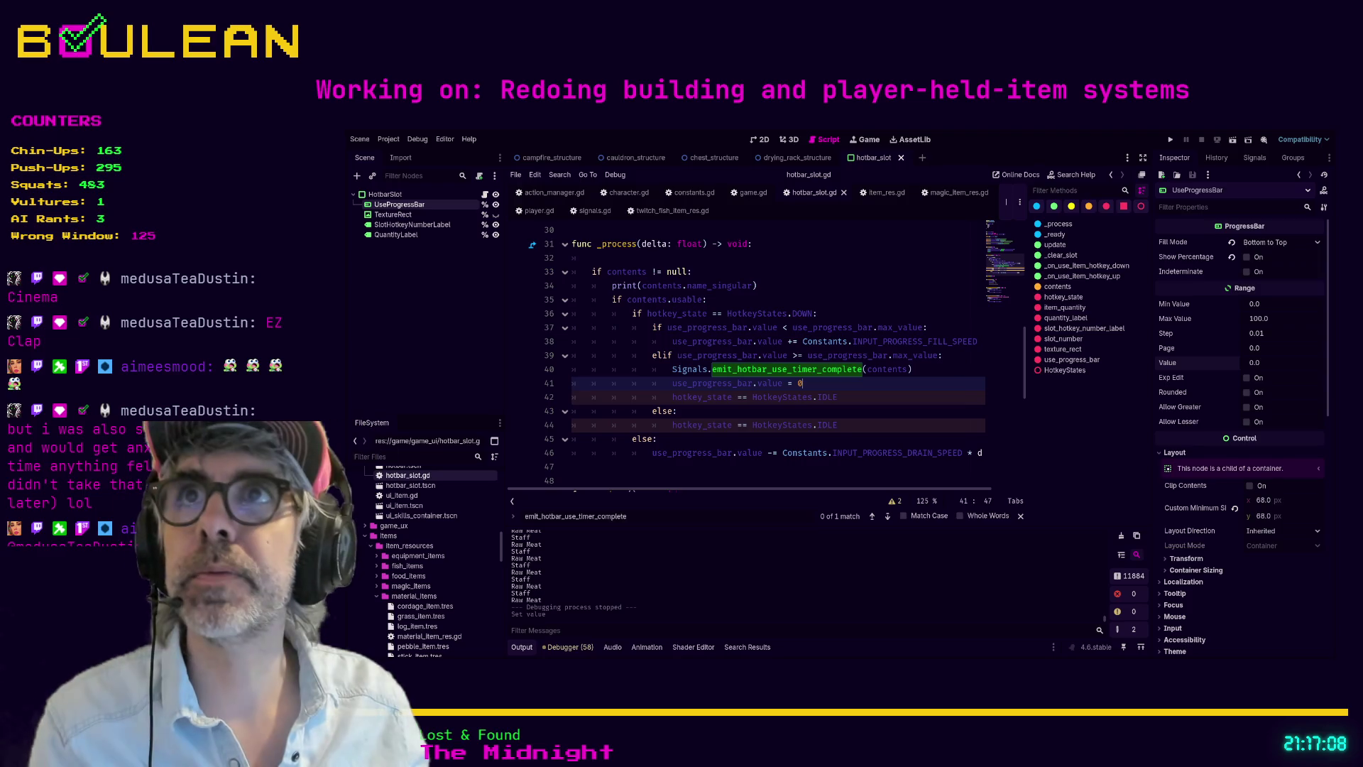
Step: Relaunch the game with F5, zoom out, and equip the torch from hotbar slot 1
{"action": "left_click", "coordinate": [820, 342]}
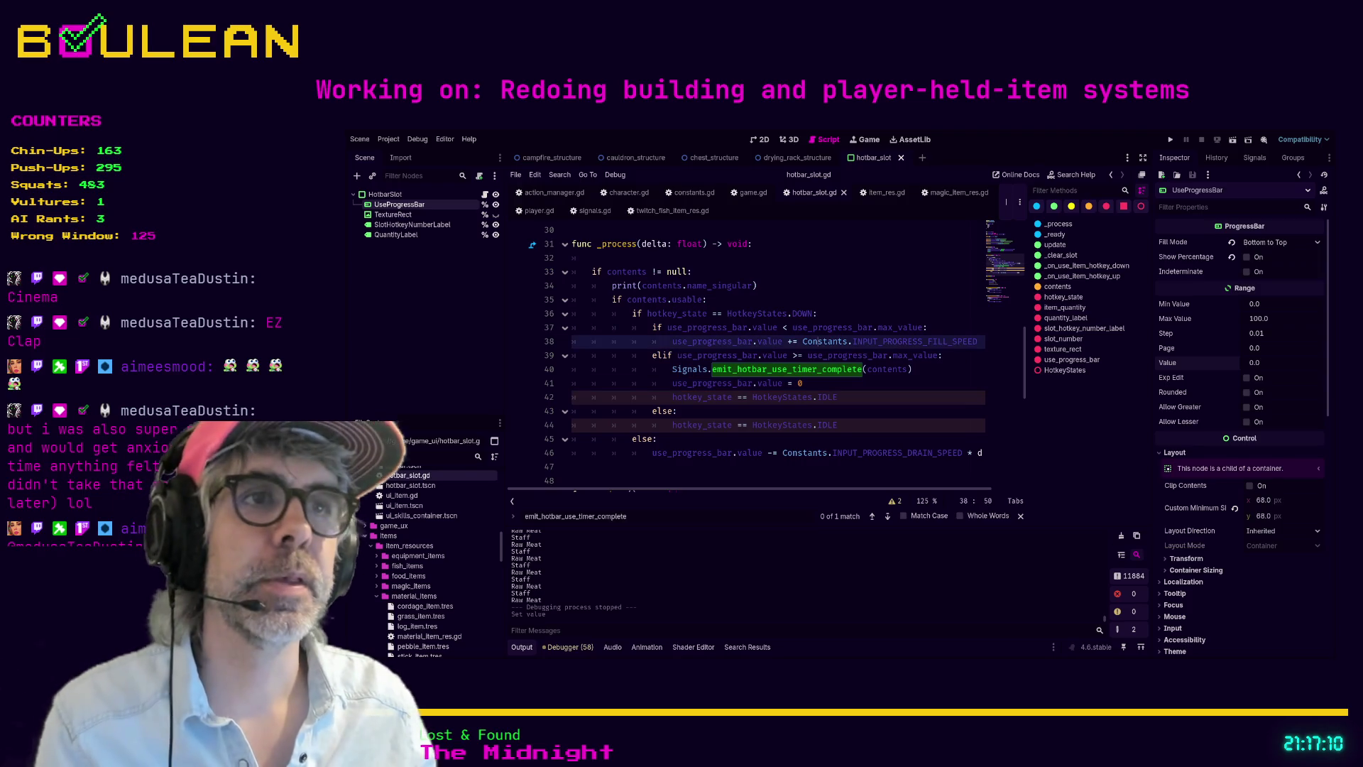
{"action": "key", "text": "F5"}
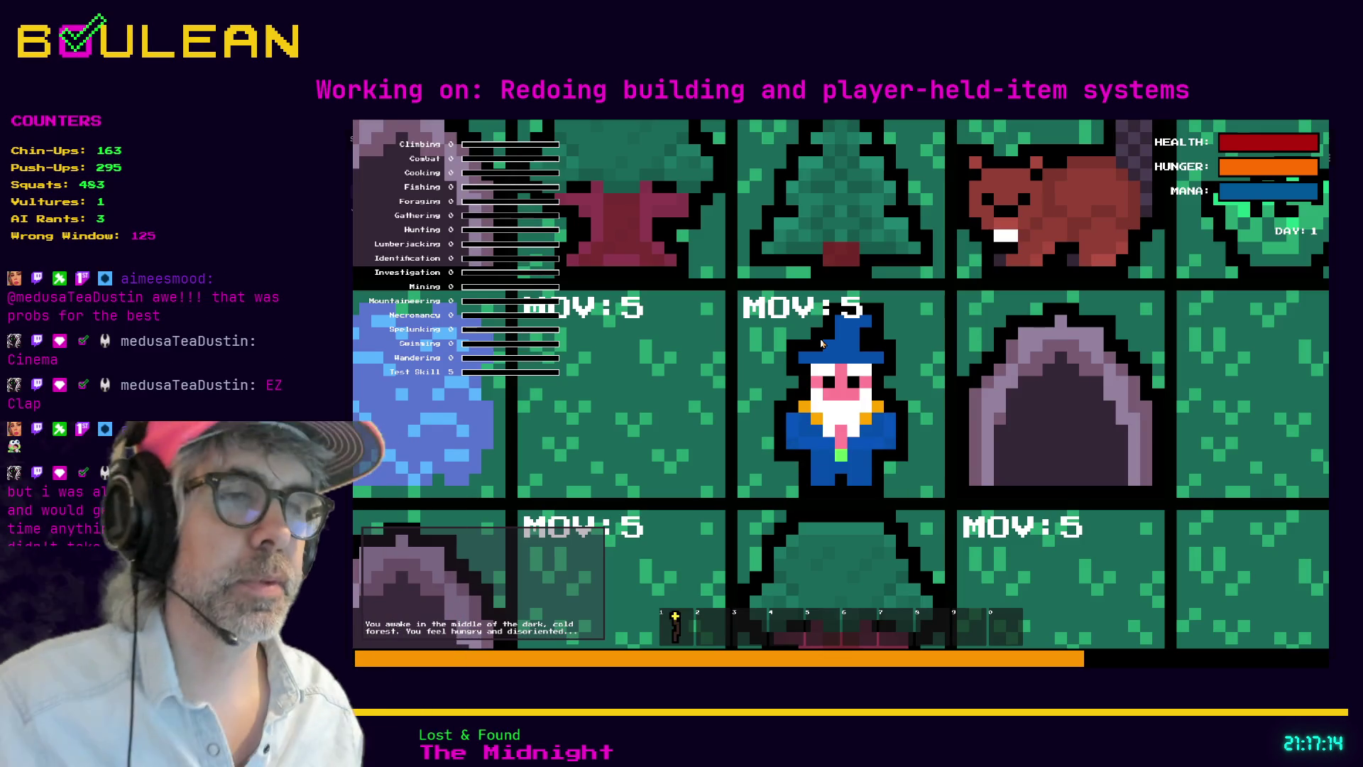
{"action": "scroll", "coordinate": [822, 344], "scroll_direction": "down", "scroll_amount": 3}
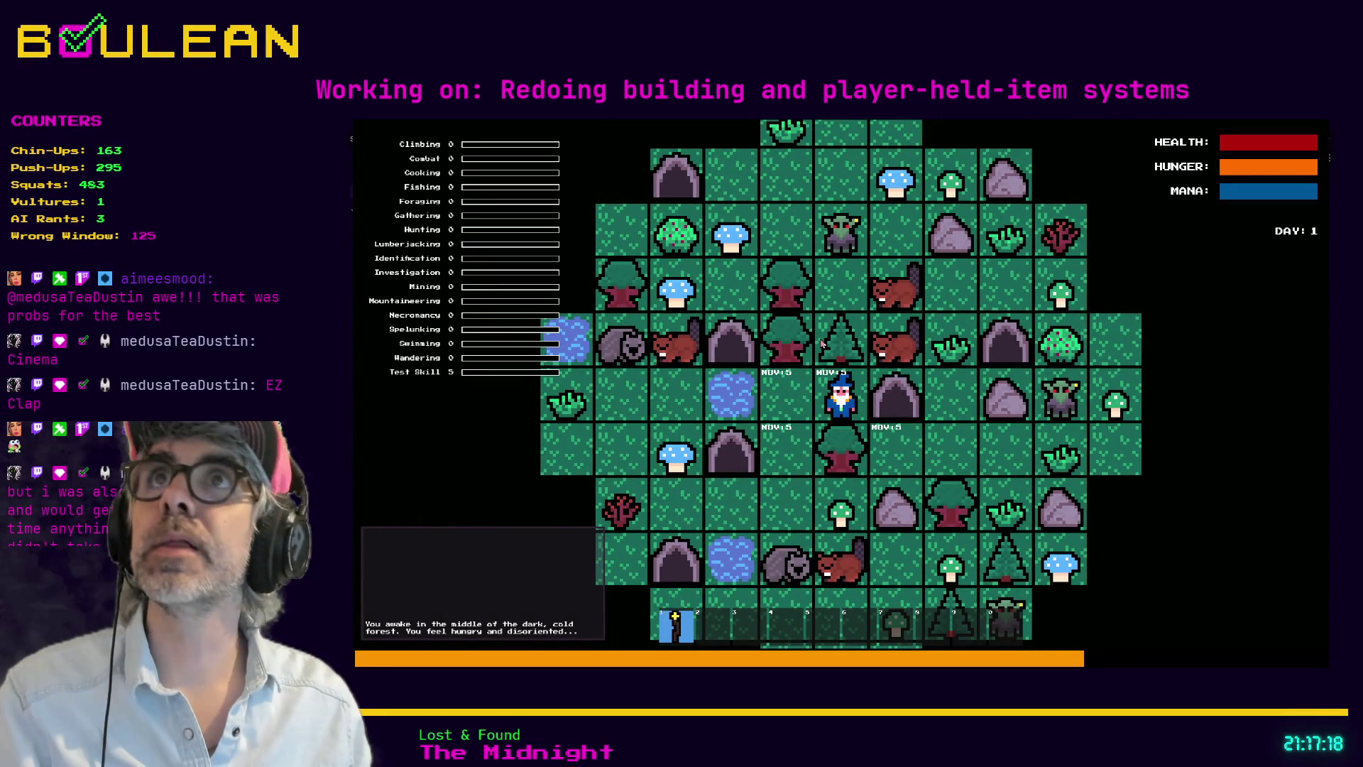
{"action": "key", "text": "1"}
{"action": "key", "text": "1"}
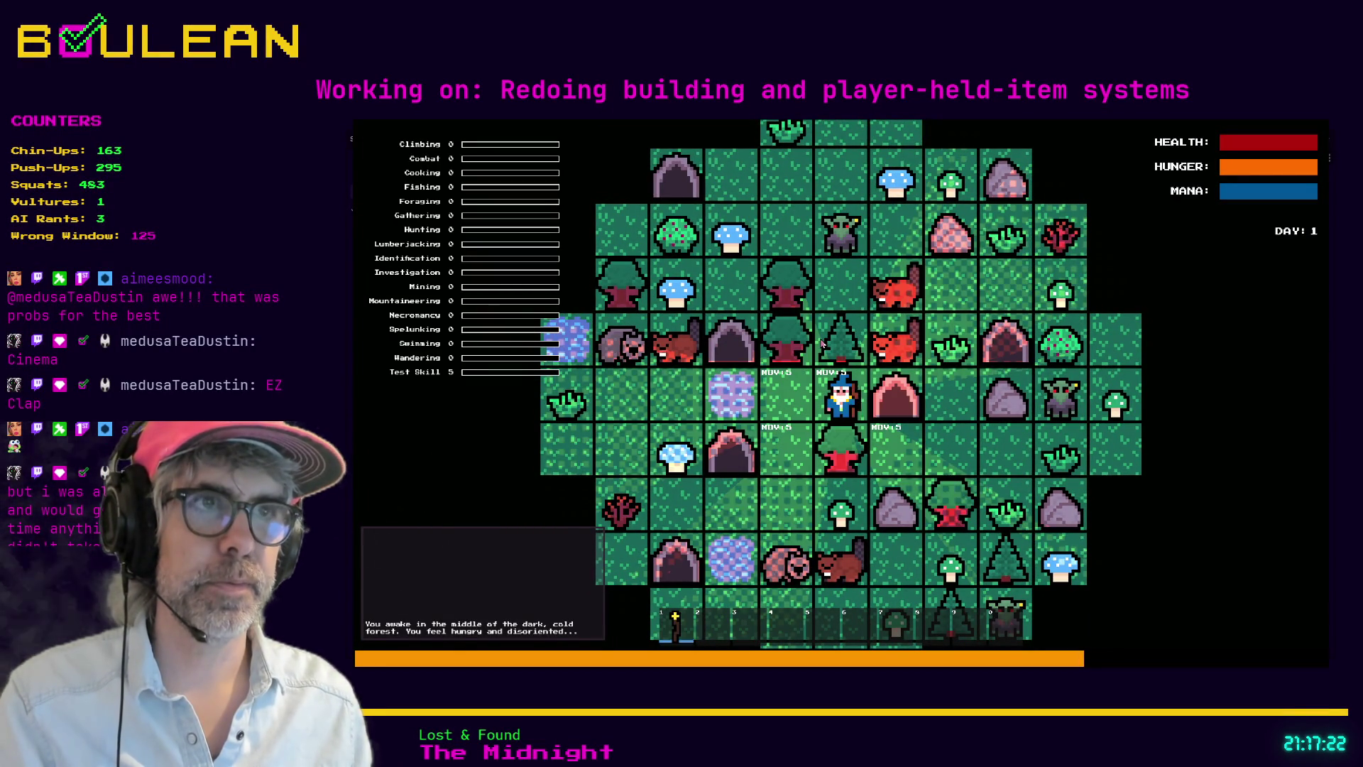
Step: Repeatedly hold and release the torch so its use-progress fill rises and drains, then head toward the wombat
{"action": "key", "text": "1"}
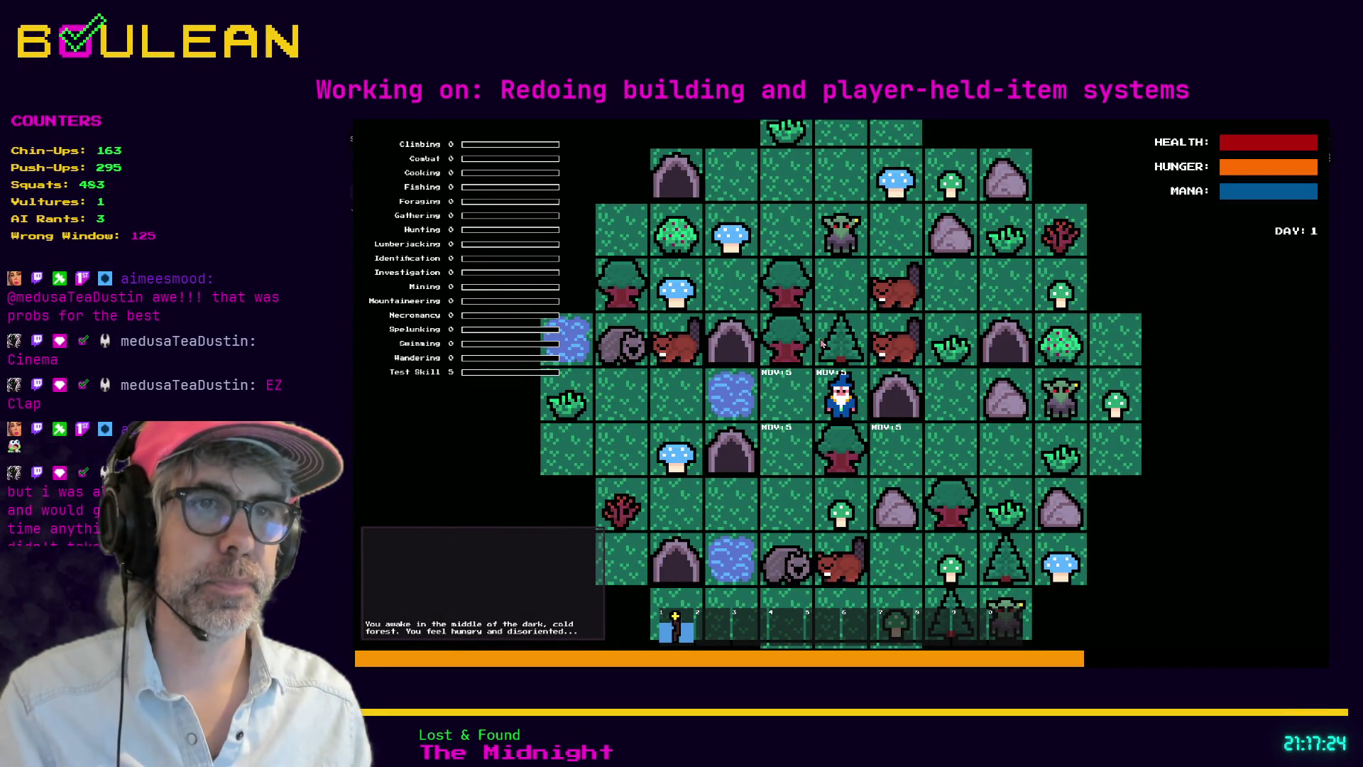
{"action": "key", "text": "1"}
{"action": "key", "text": "1"}
{"action": "key", "text": "1"}
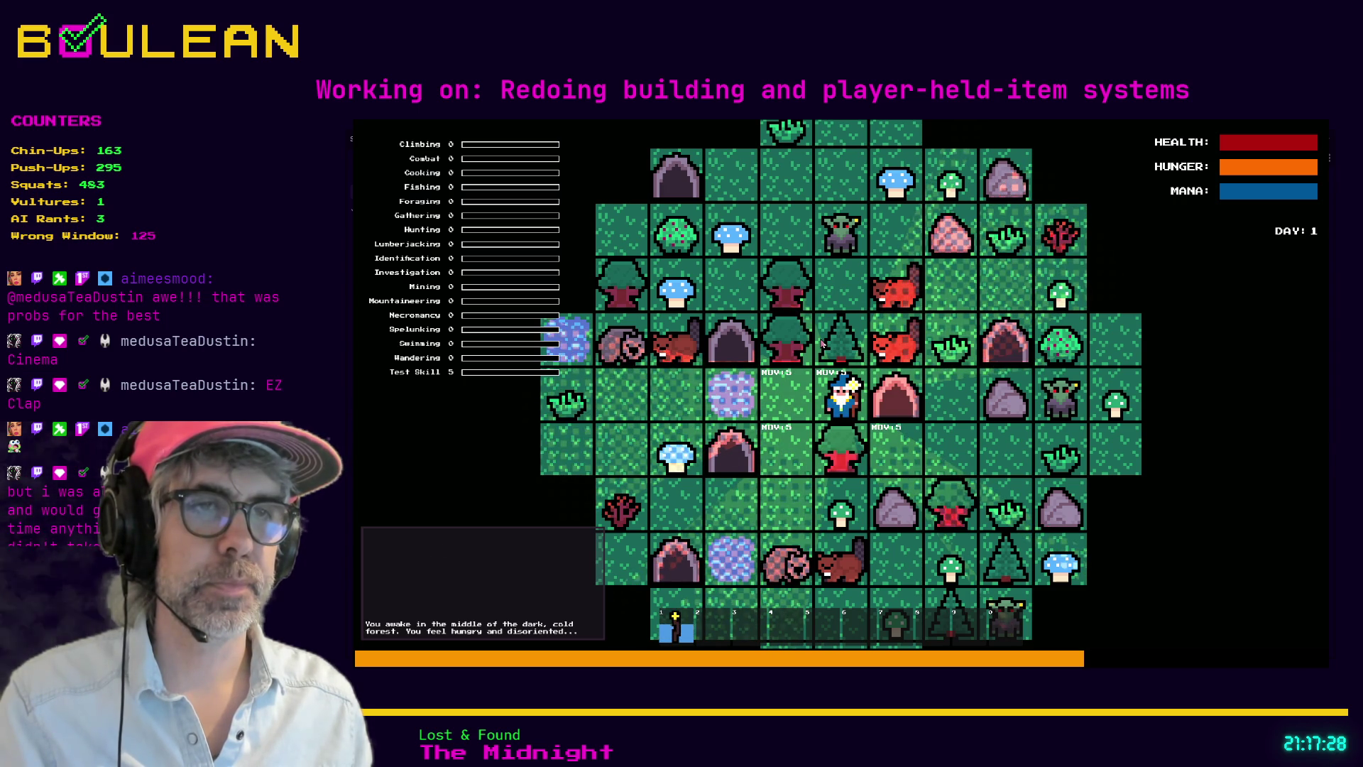
{"action": "key", "text": "1"}
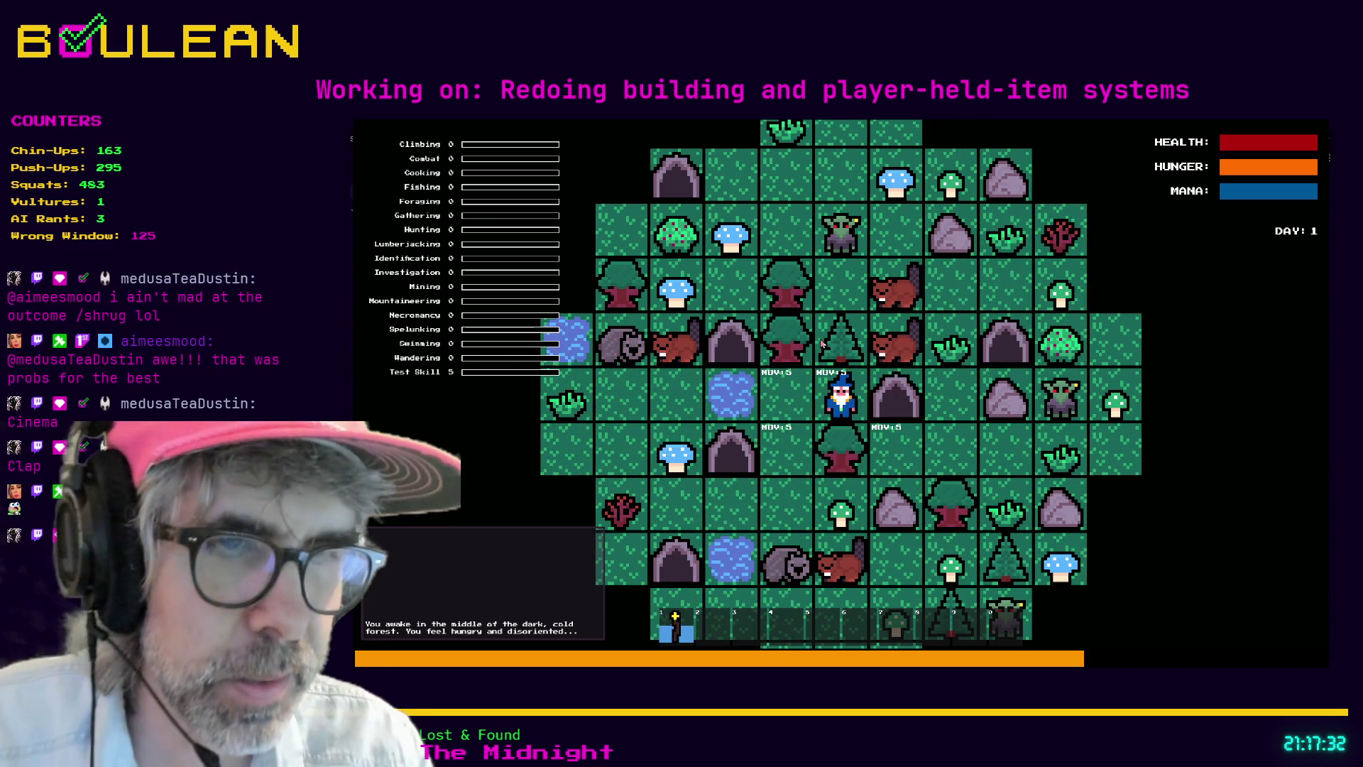
{"action": "key", "text": "1"}
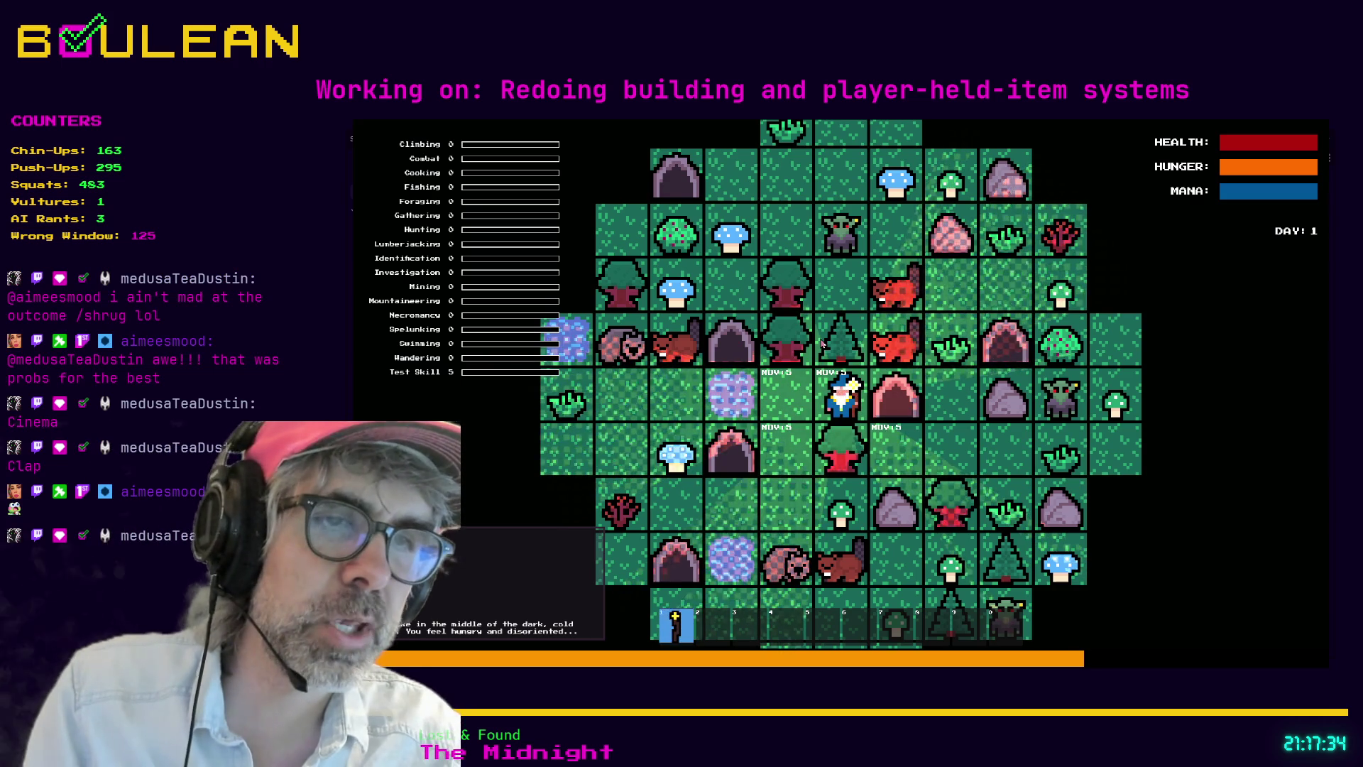
{"action": "key", "text": "1"}
{"action": "key", "text": "1"}
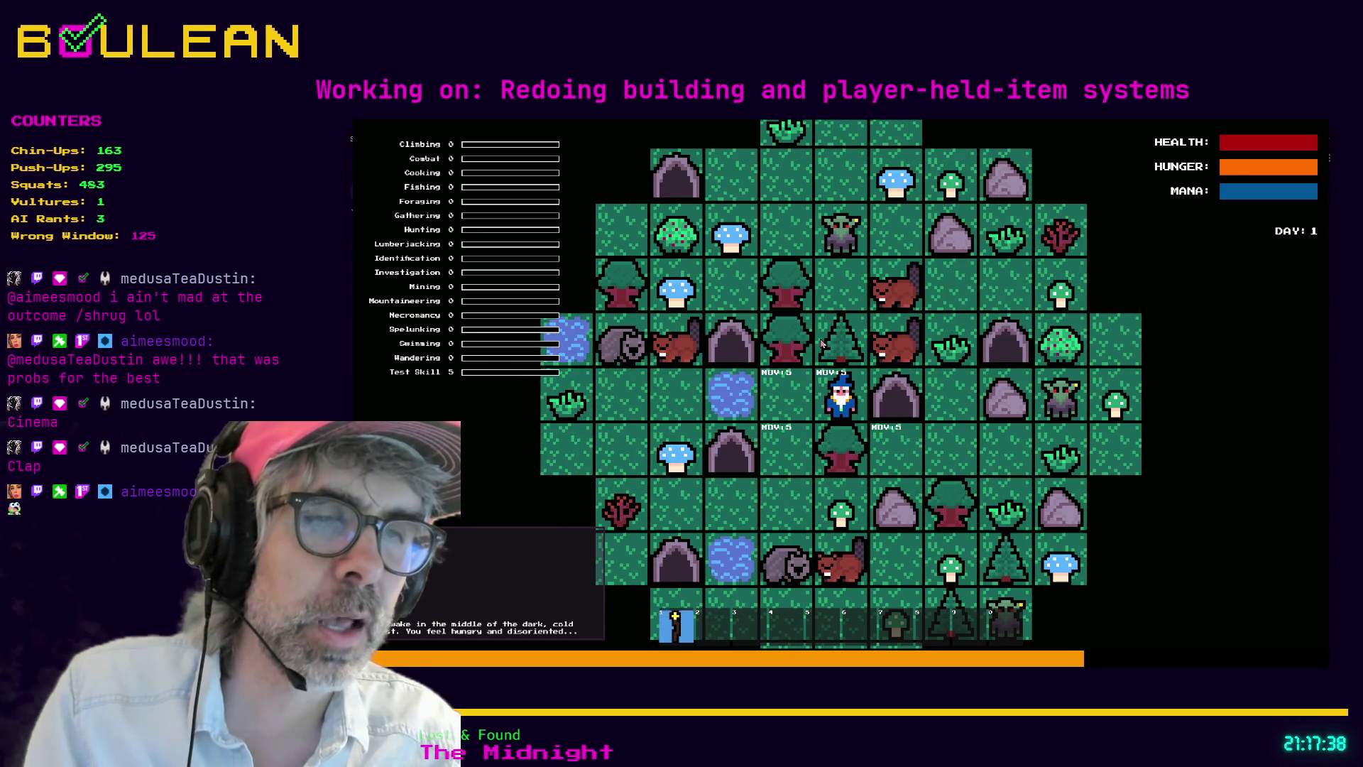
{"action": "key", "text": "1"}
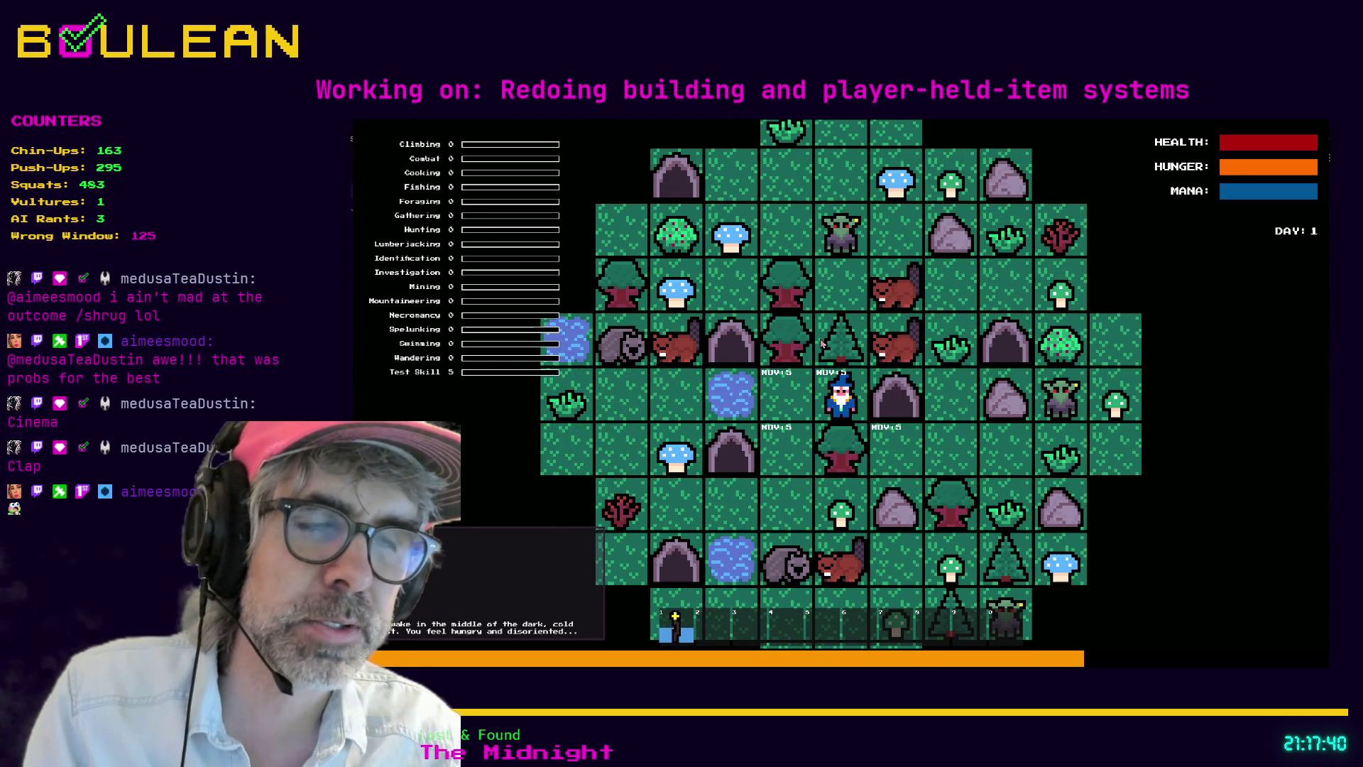
{"action": "key", "text": "1"}
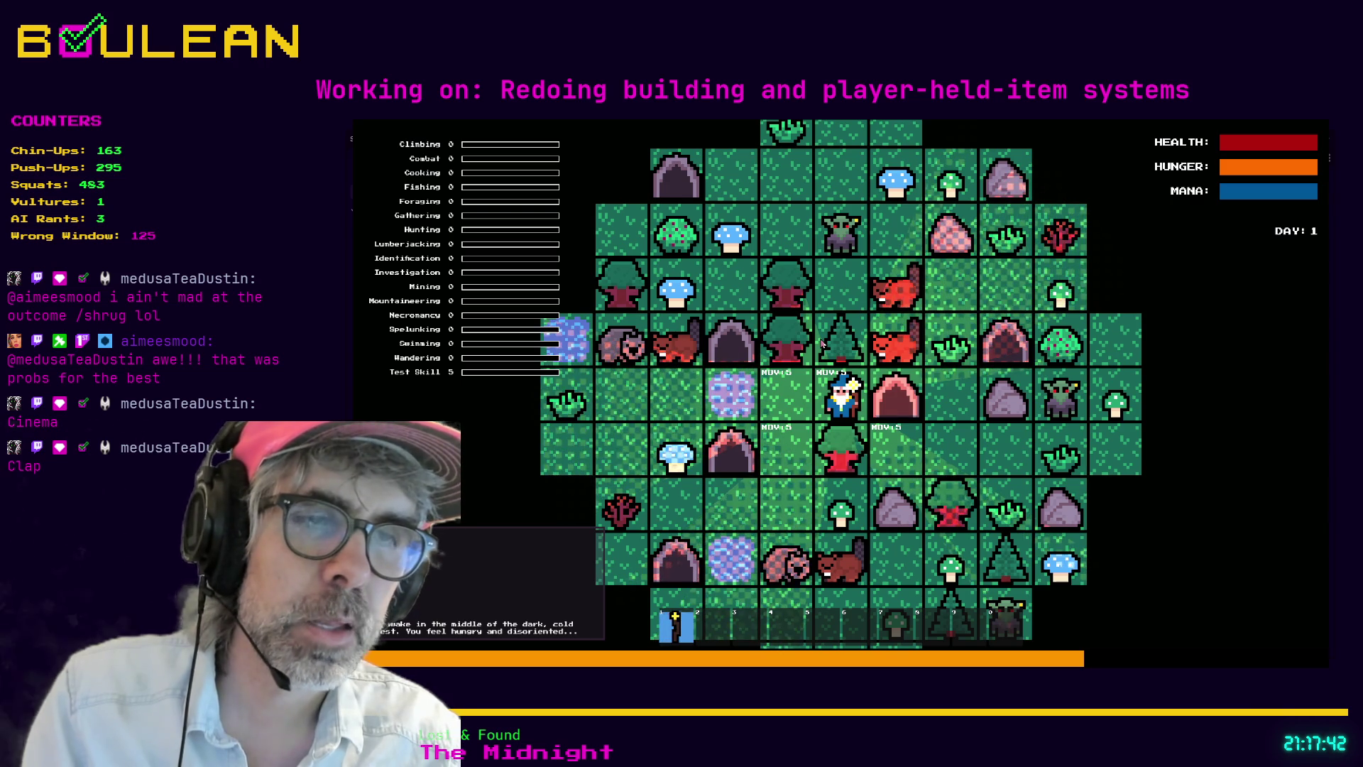
{"action": "key", "text": "1"}
{"action": "key", "text": "1"}
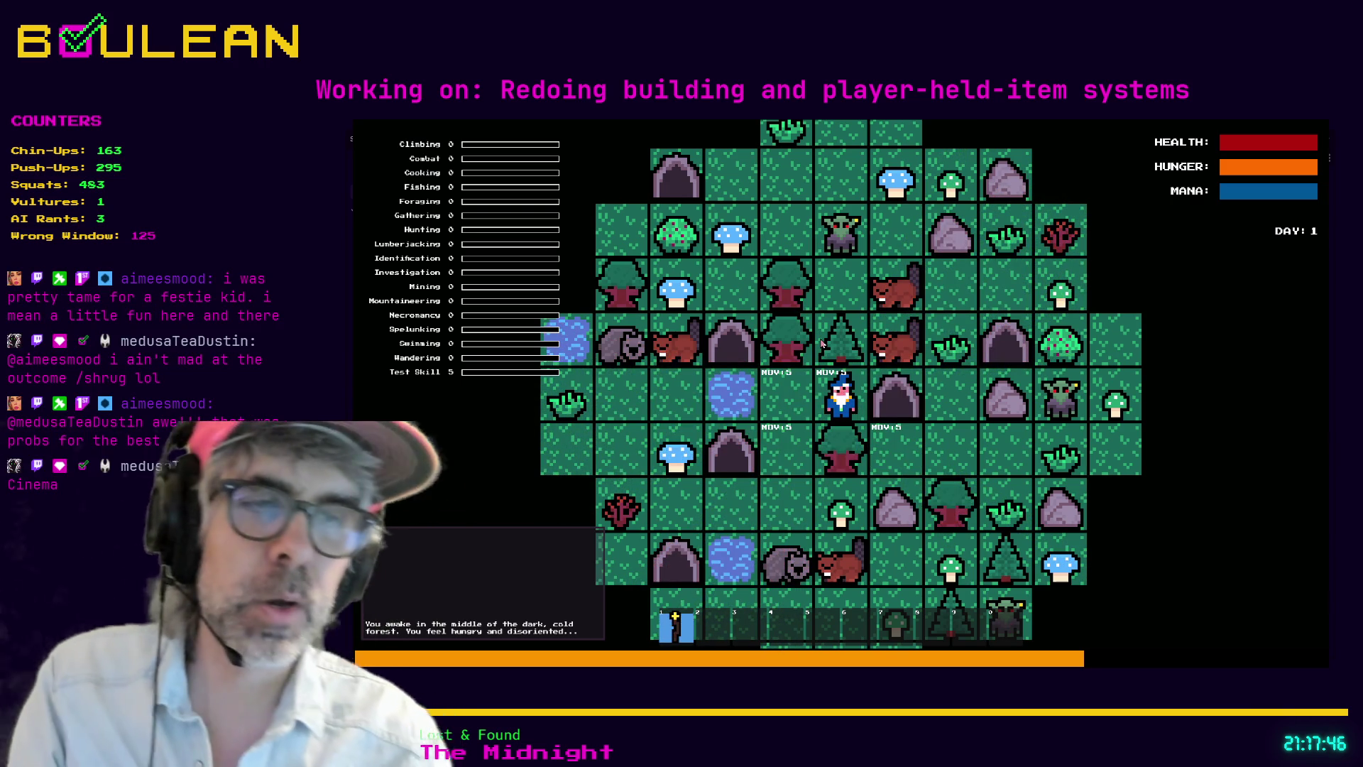
{"action": "key", "text": "1"}
{"action": "key", "text": "1"}
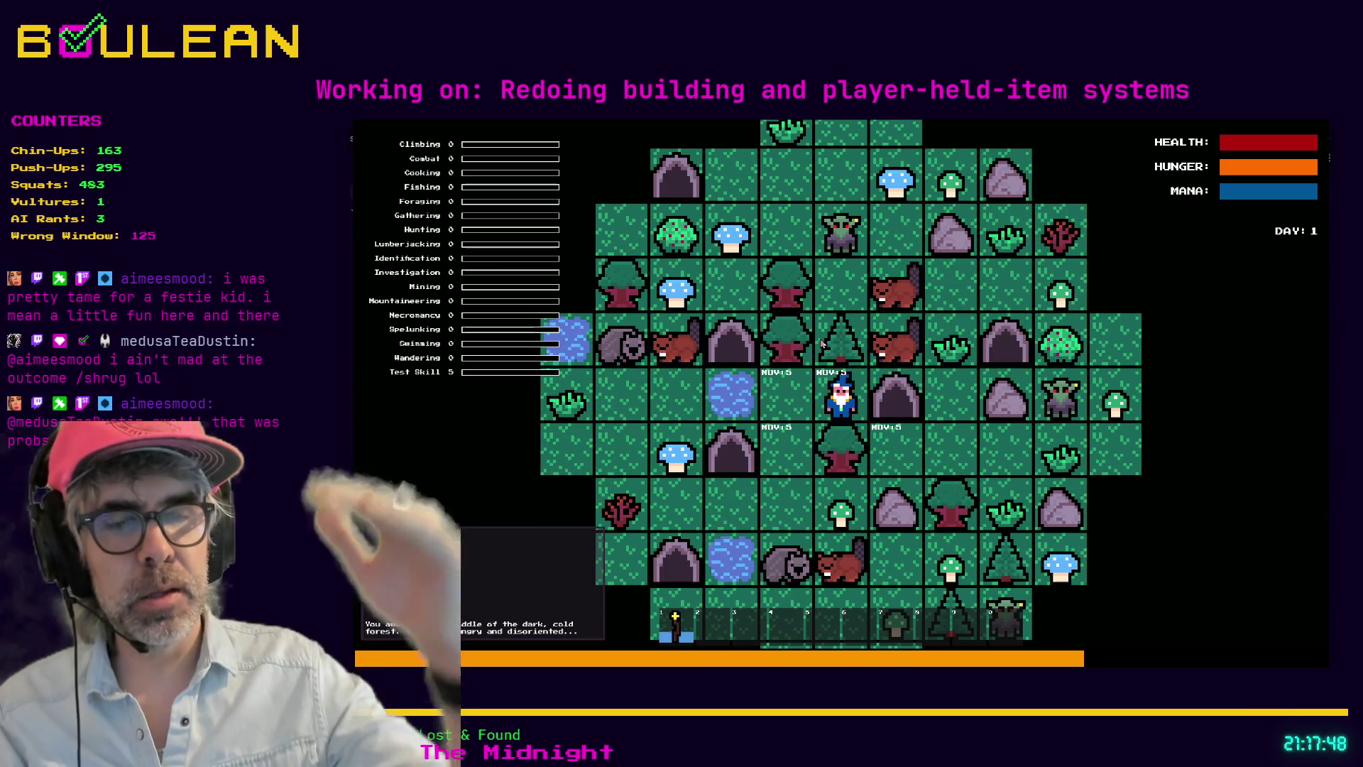
{"action": "key", "text": "1"}
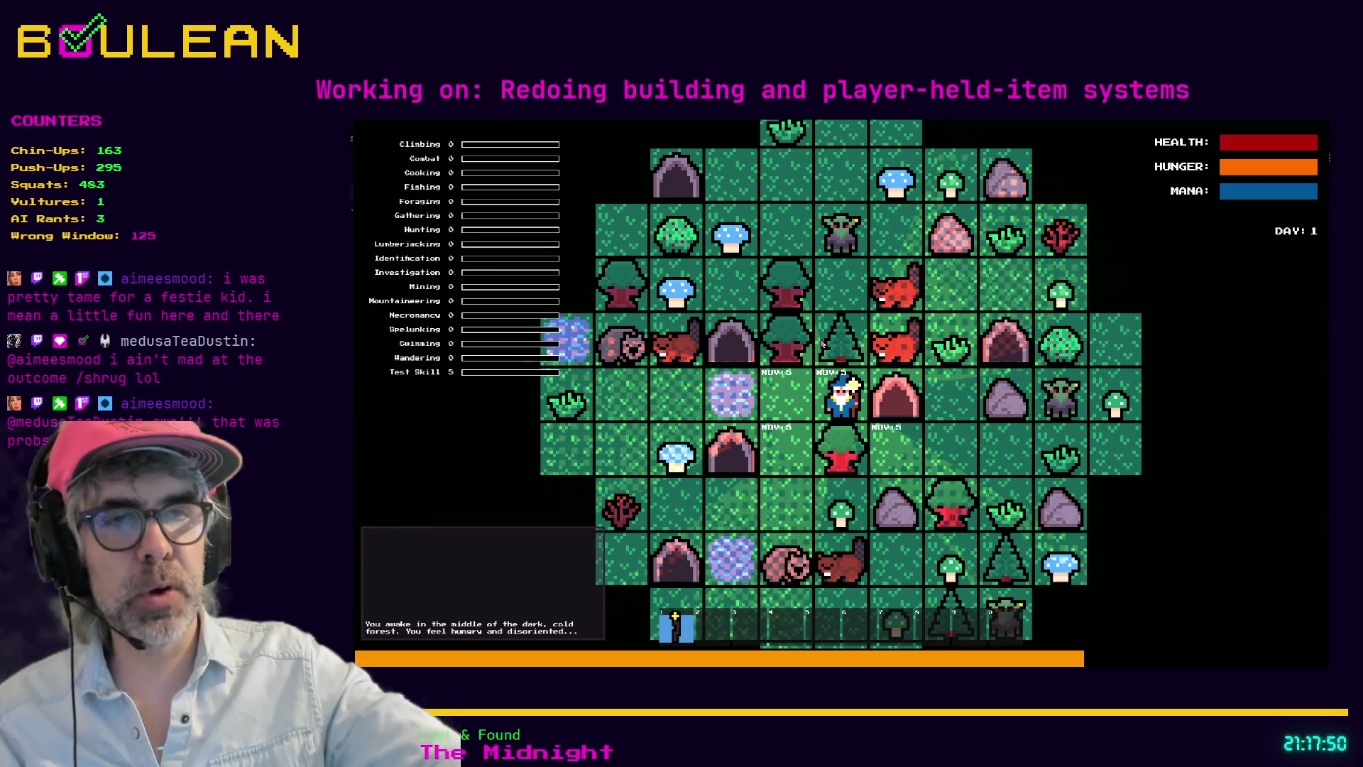
{"action": "key", "text": "1"}
{"action": "key", "text": "1"}
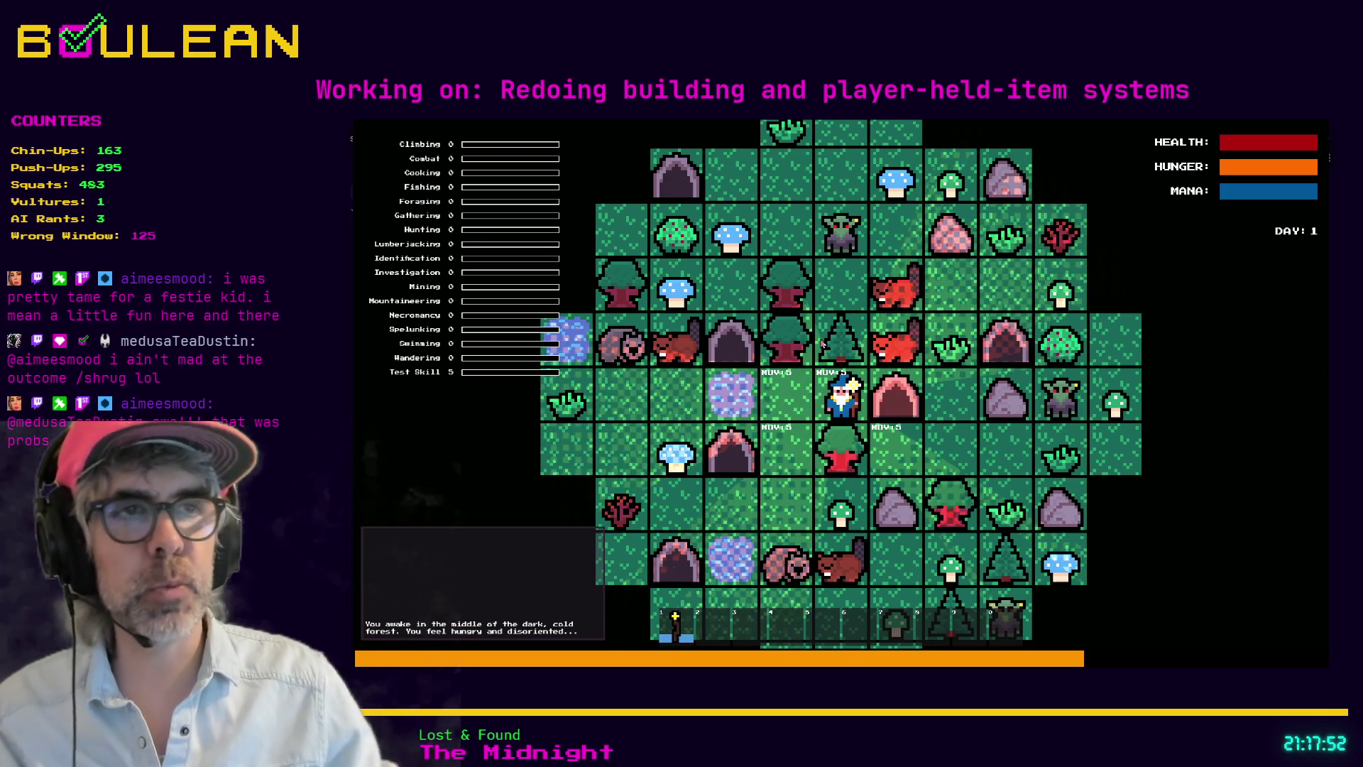
{"action": "key", "text": "Down"}
{"action": "key", "text": "Down"}
{"action": "key", "text": "Down"}
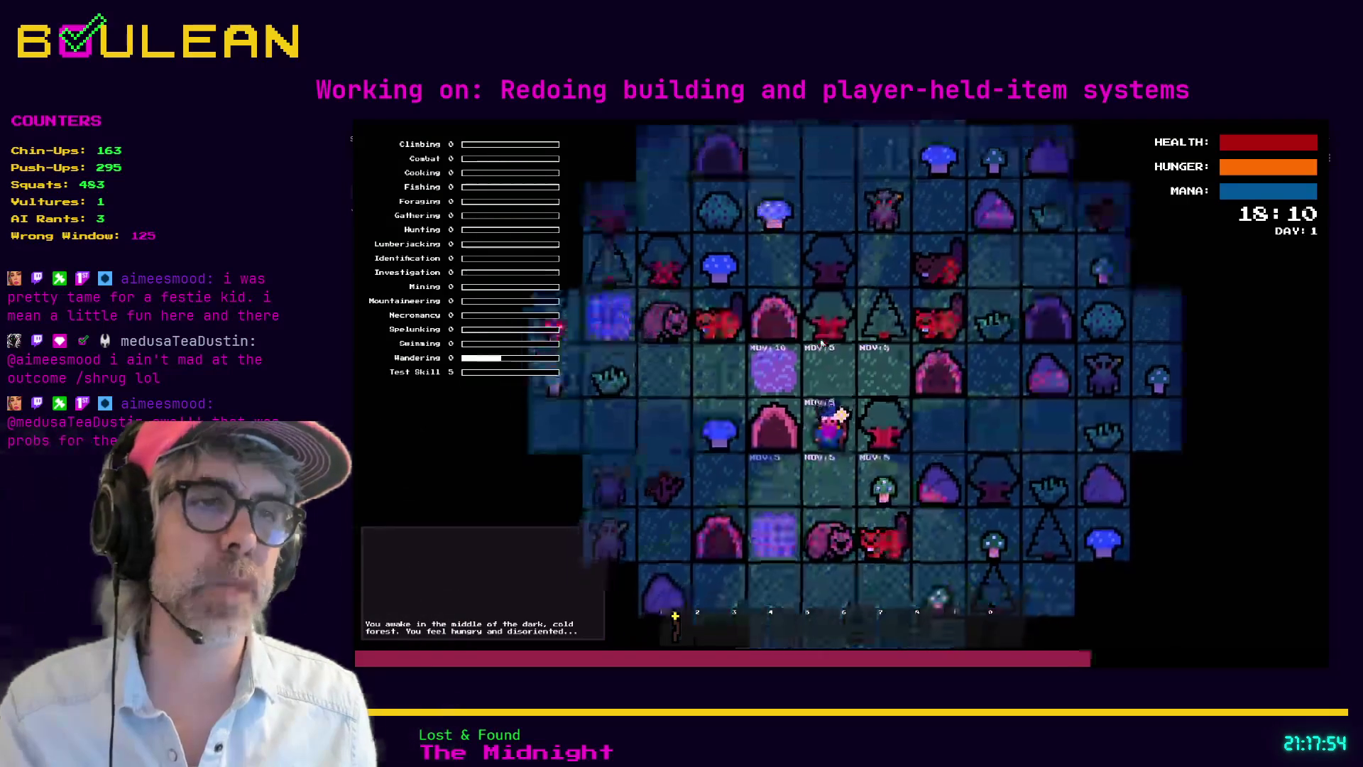
Step: Interact with the wombat, then collect the nearby green and blue mushrooms
{"action": "key", "text": "Down"}
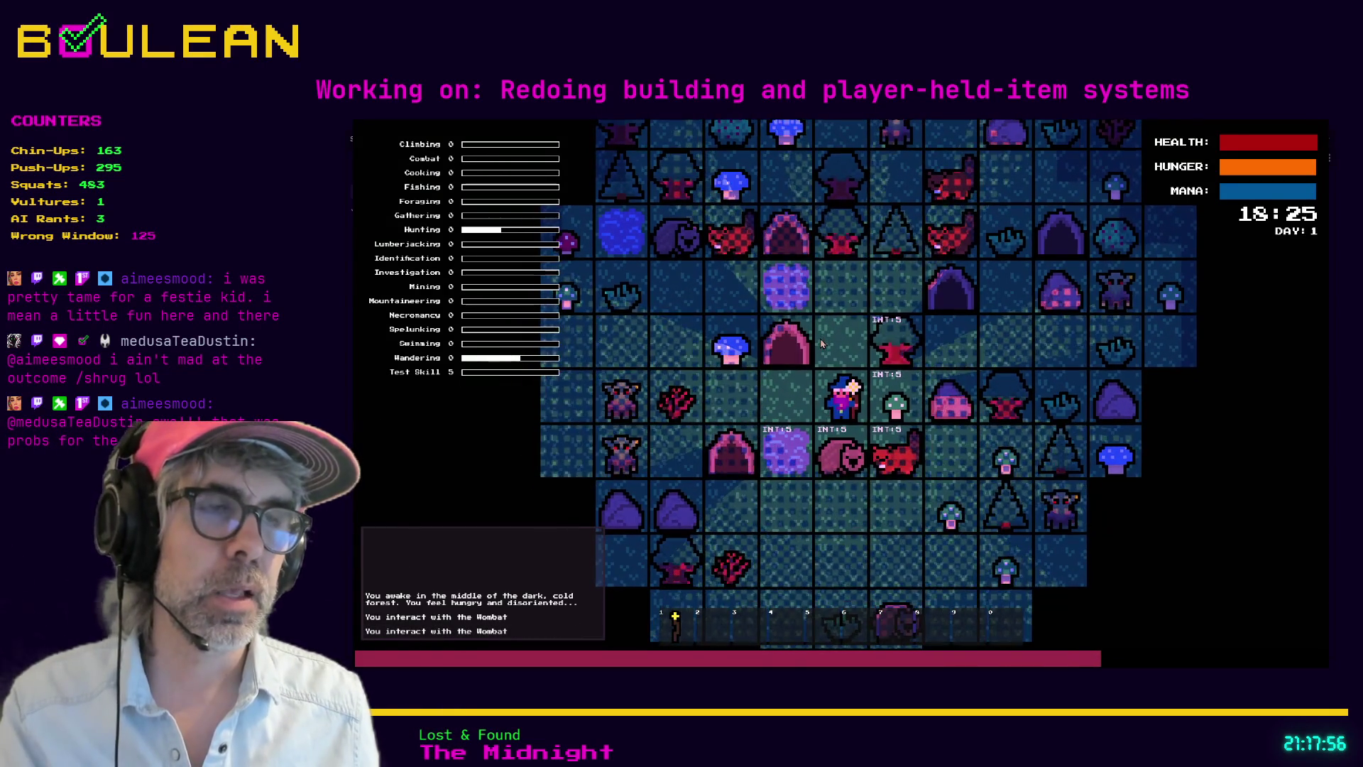
{"action": "key", "text": "Down"}
{"action": "key", "text": "Down"}
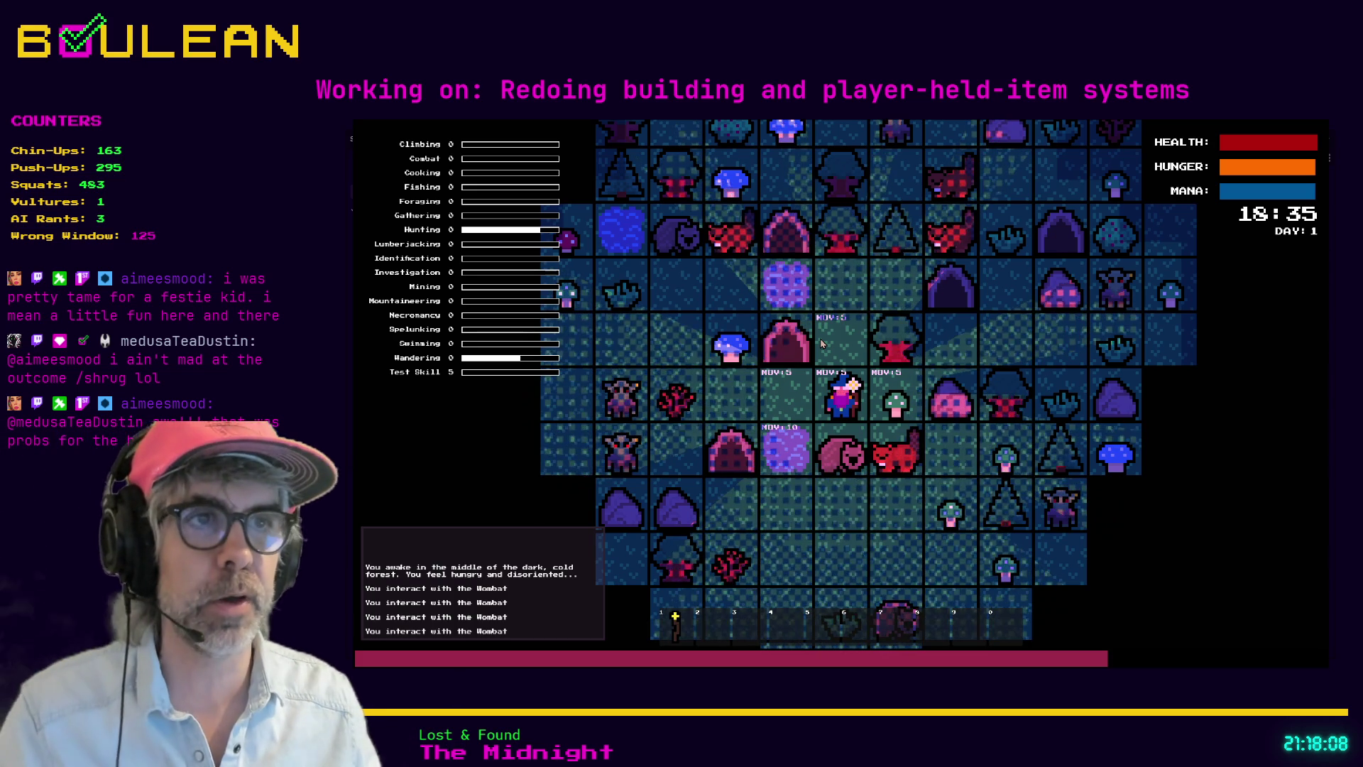
{"action": "scroll", "coordinate": [822, 344], "scroll_direction": "up", "scroll_amount": 3}
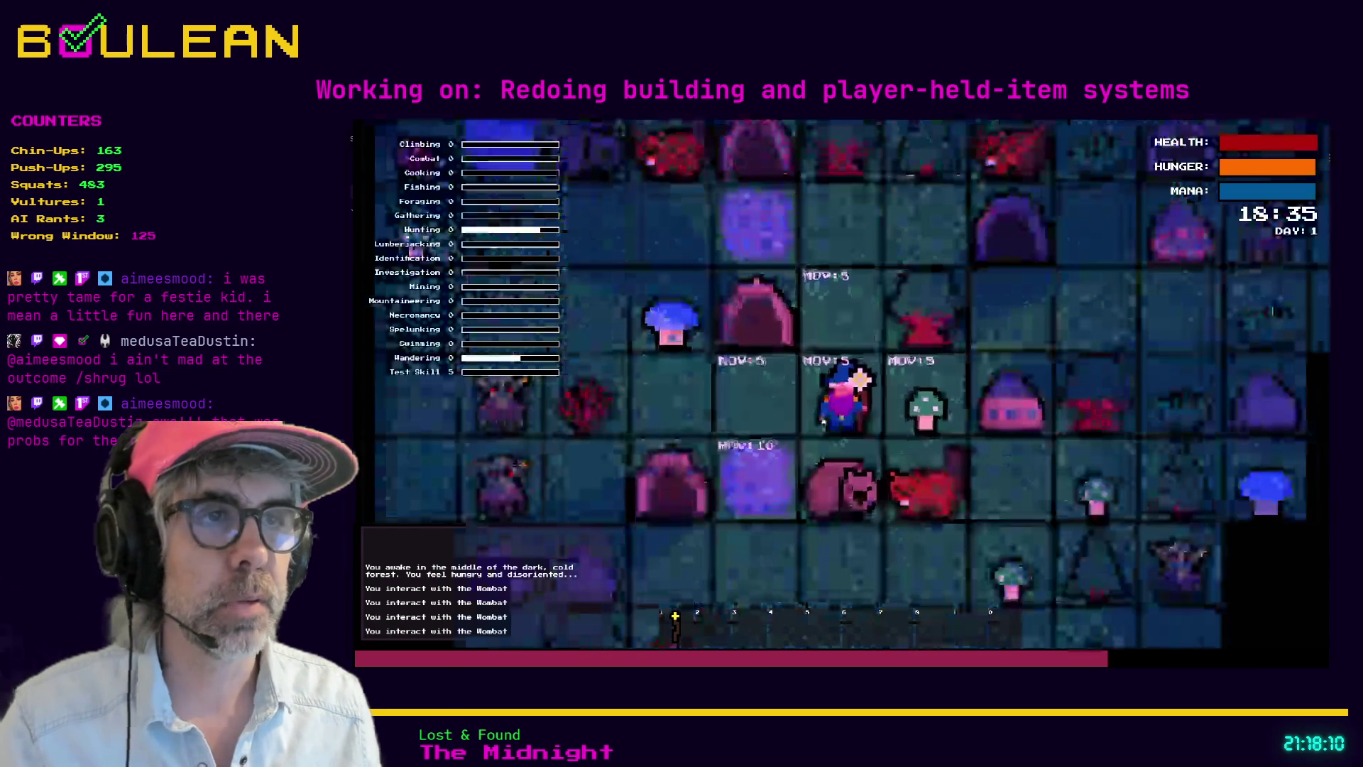
{"action": "key", "text": "Right"}
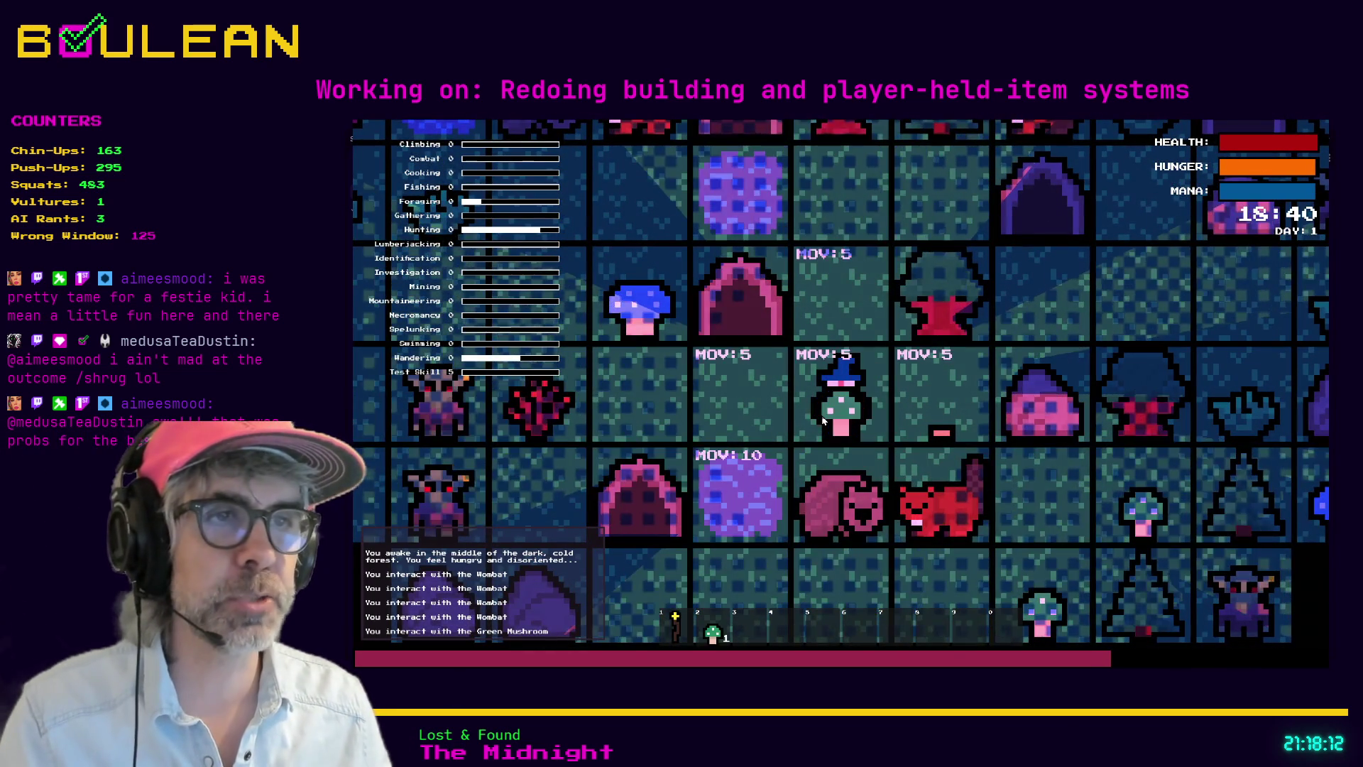
{"action": "key", "text": "Left"}
{"action": "key", "text": "Left"}
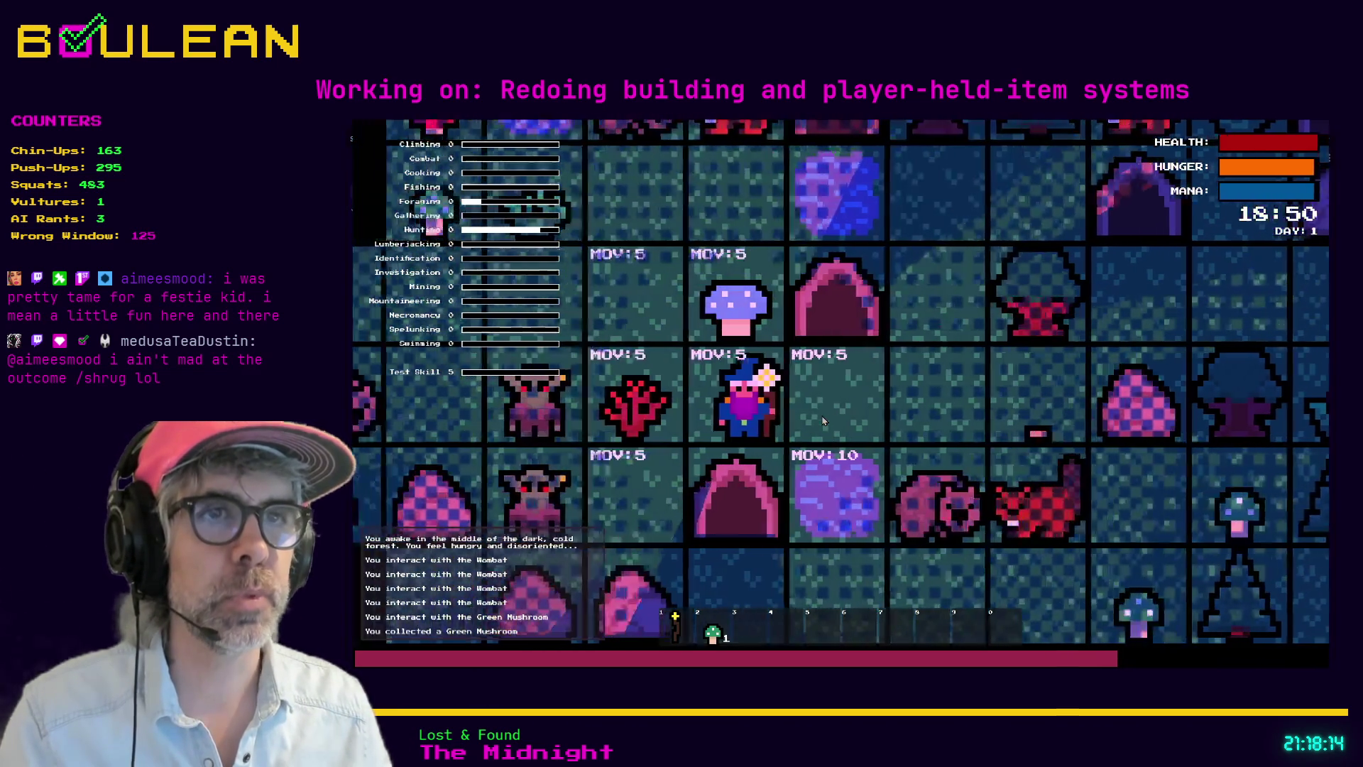
{"action": "key", "text": "Up"}
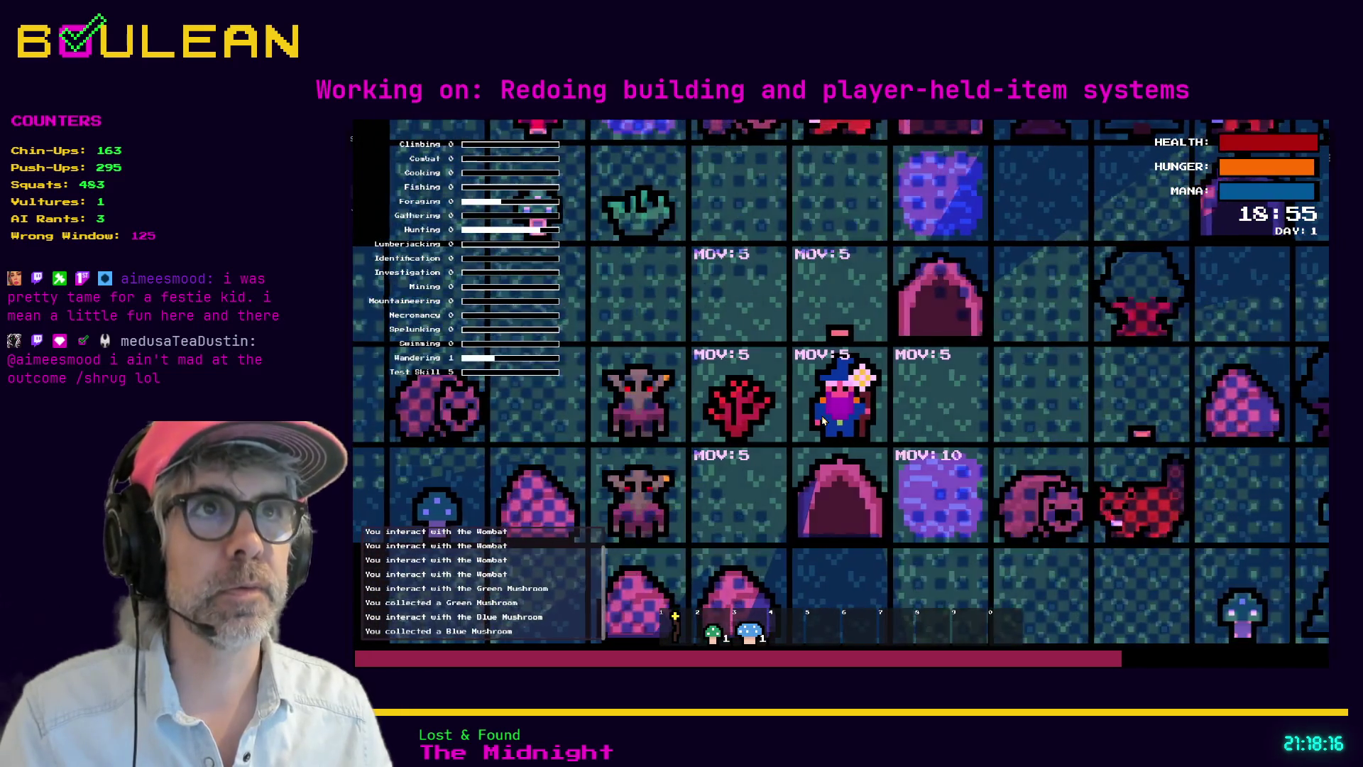
{"action": "key", "text": "Up"}
{"action": "key", "text": "Left"}
{"action": "key", "text": "Left"}
{"action": "key", "text": "Left"}
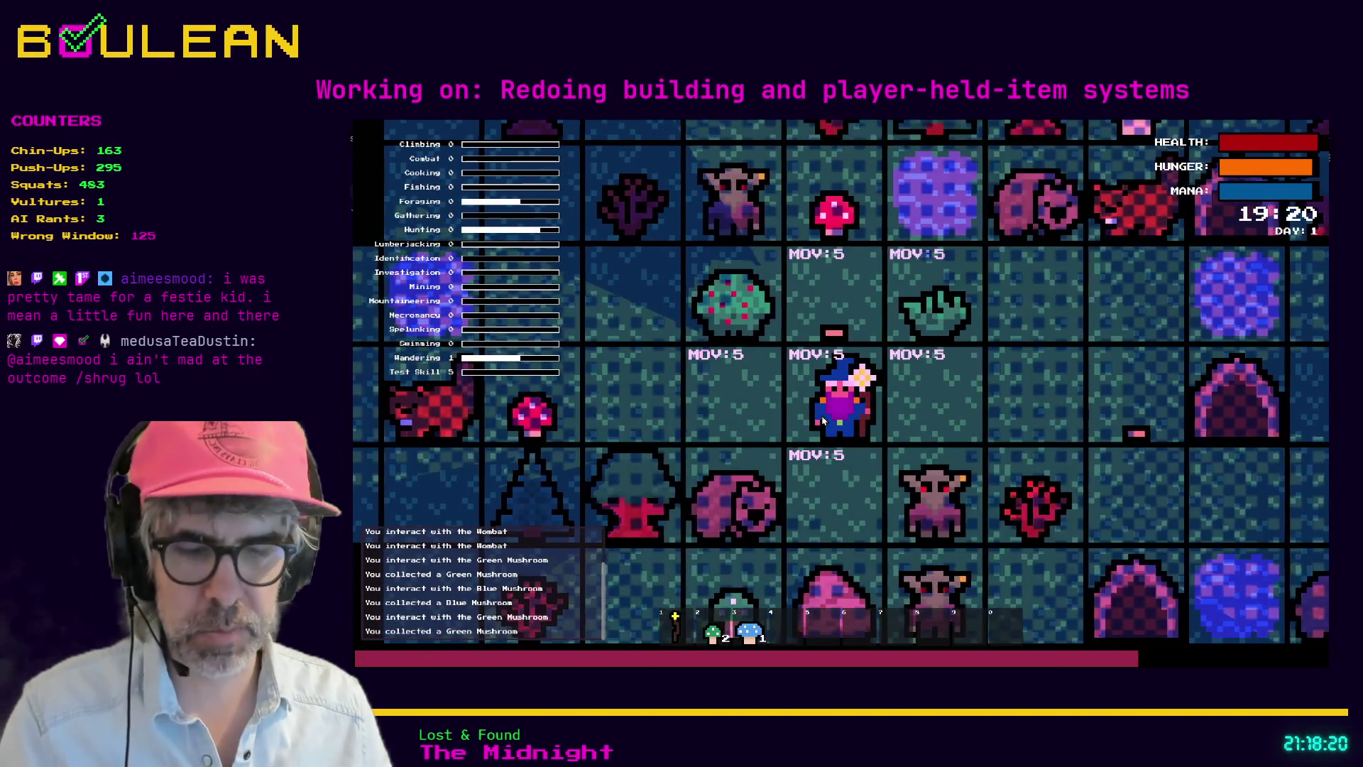
Step: Eat both green mushrooms and the blue mushroom, then gather and eat berries from the bush
{"action": "key", "text": "2"}
{"action": "left_click", "coordinate": [823, 420]}
{"action": "left_click", "coordinate": [823, 421]}
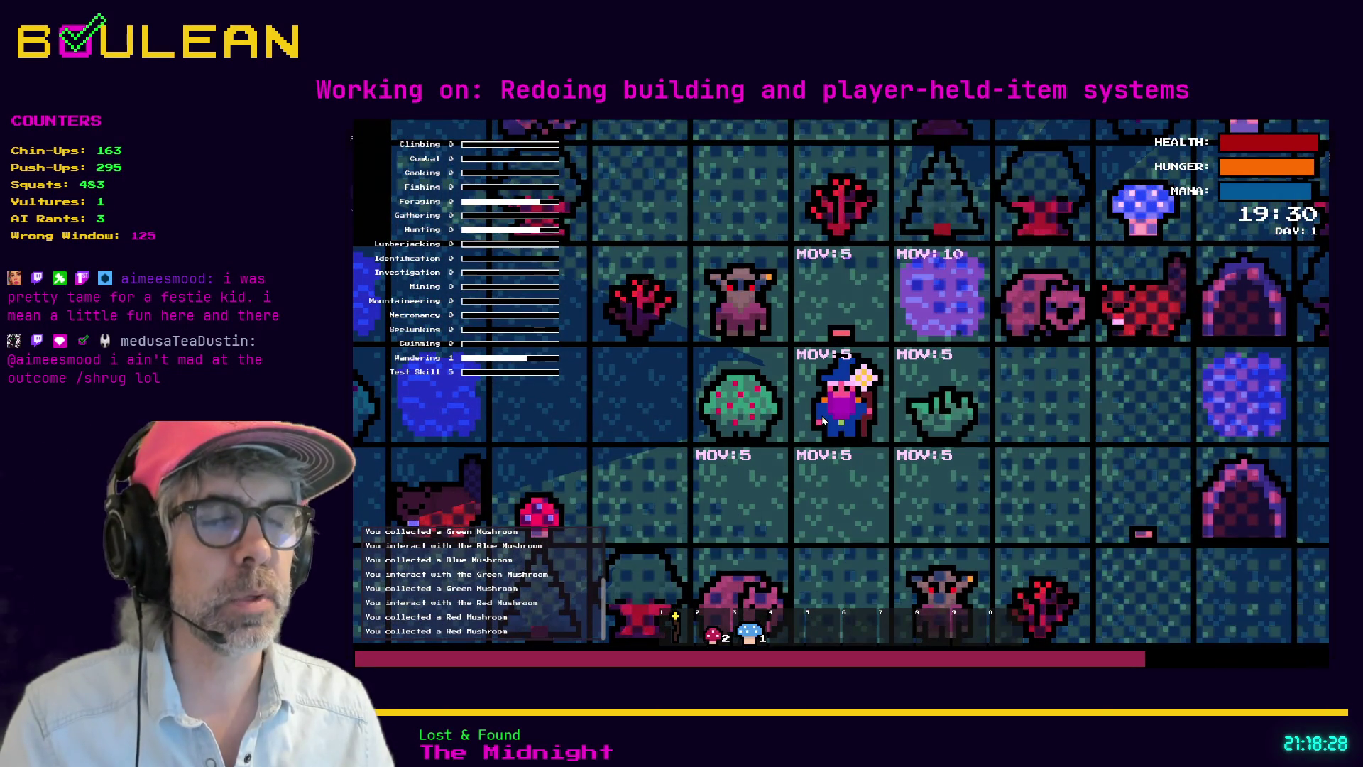
{"action": "key", "text": "2"}
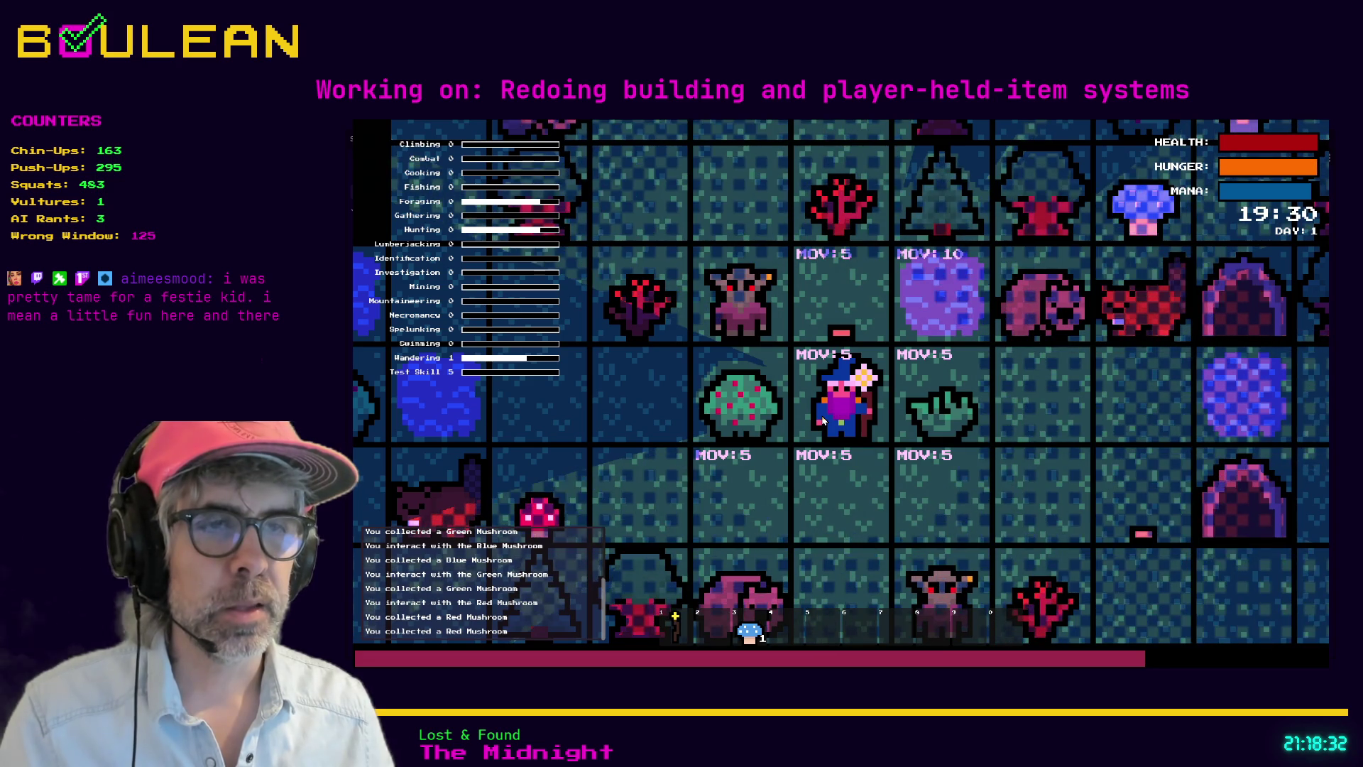
{"action": "left_click", "coordinate": [822, 420]}
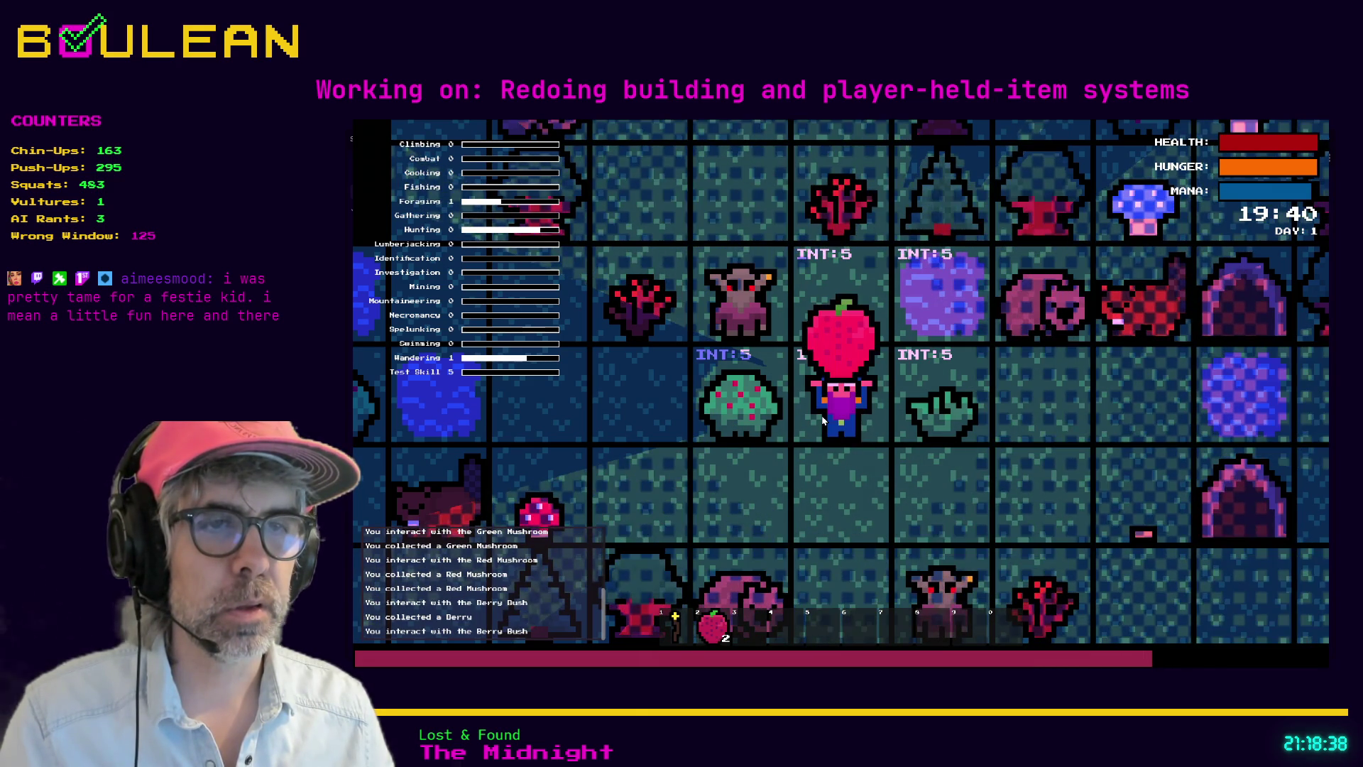
{"action": "left_click", "coordinate": [823, 420]}
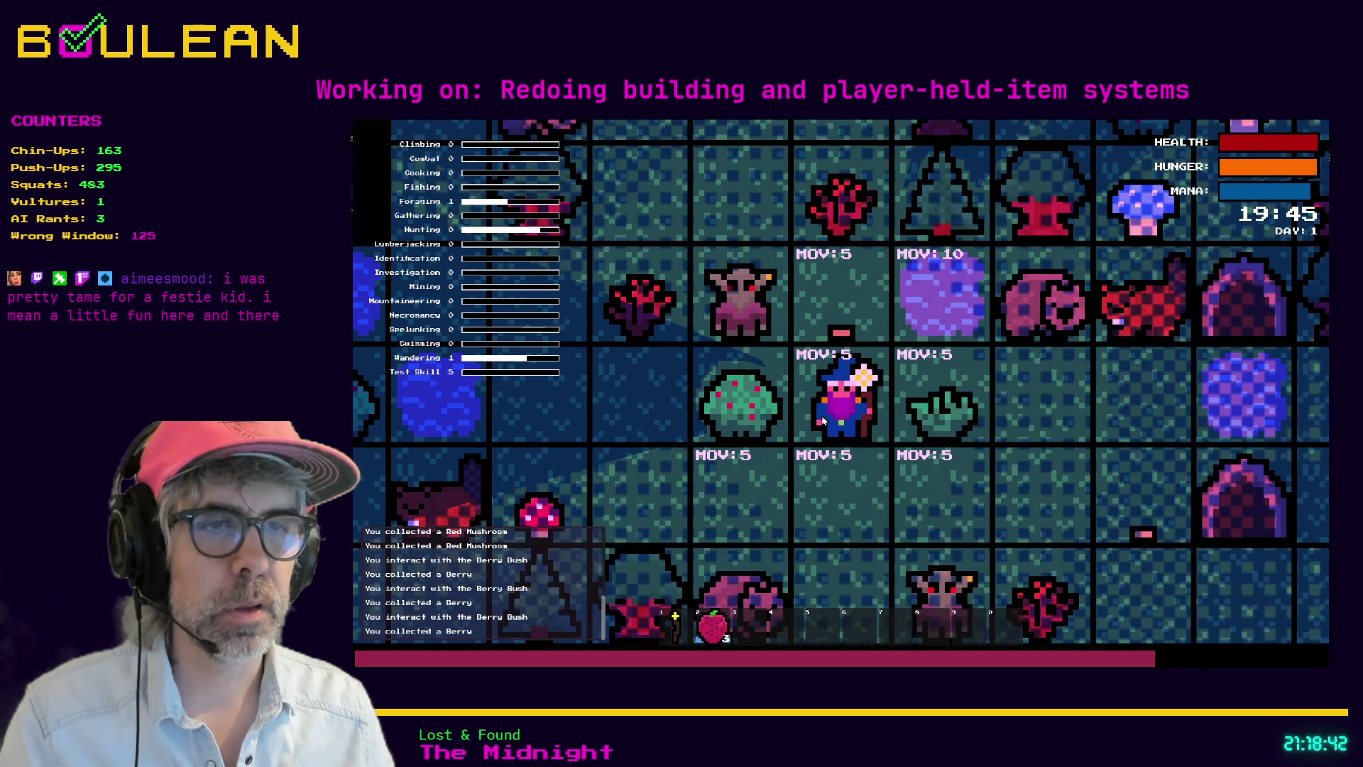
{"action": "left_click", "coordinate": [822, 421]}
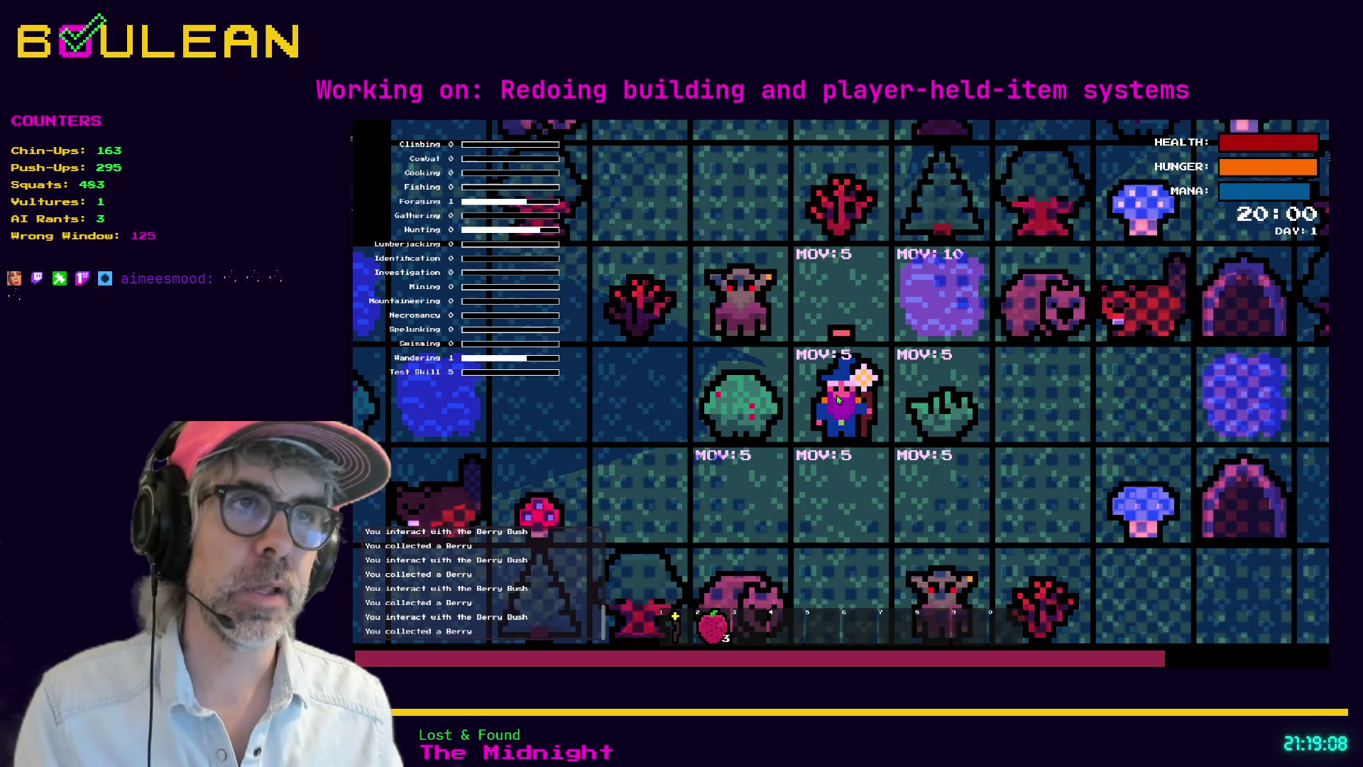
Step: Step the player one tile north with W
{"action": "key", "text": "w"}
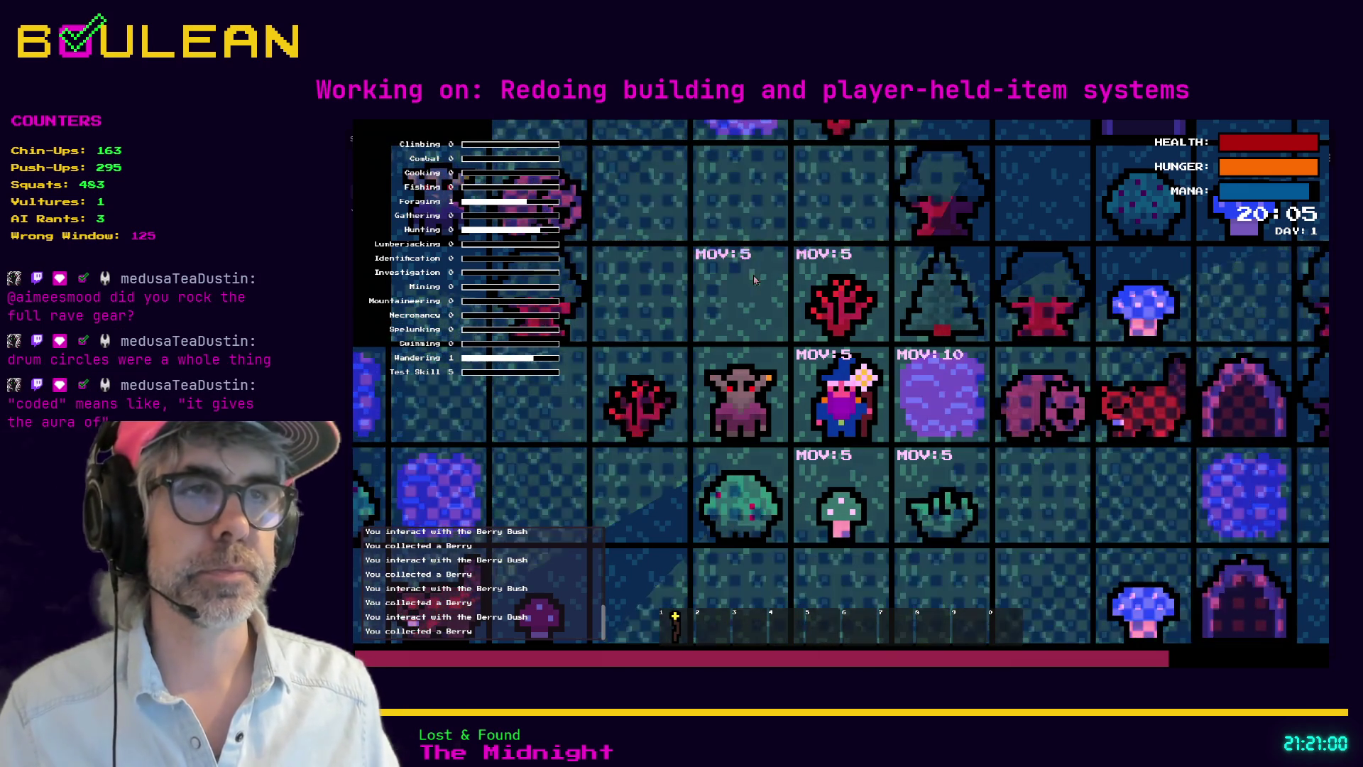
Step: Pick up a green mushroom, toggle interact mode off, and attack the goblin and its gravestone
{"action": "key", "text": "s"}
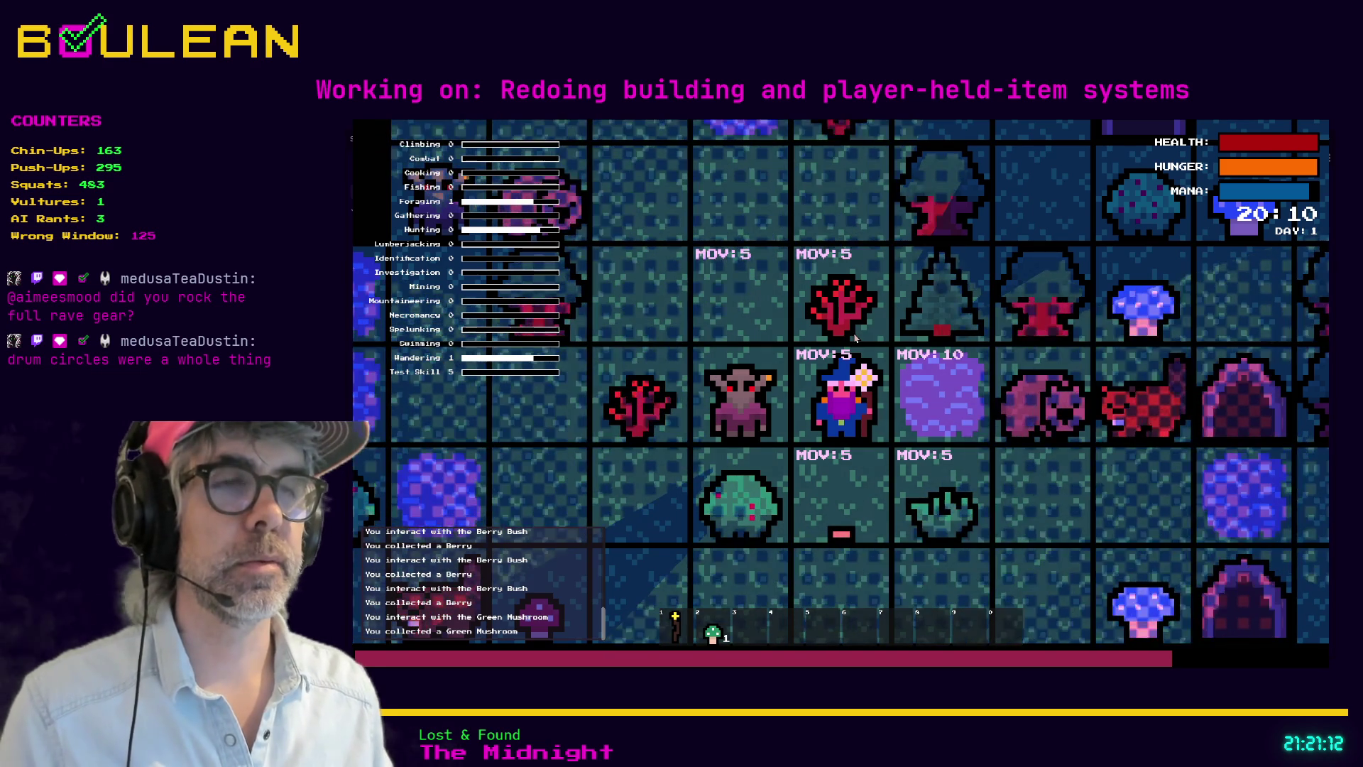
{"action": "key", "text": "e"}
{"action": "key", "text": "Escape"}
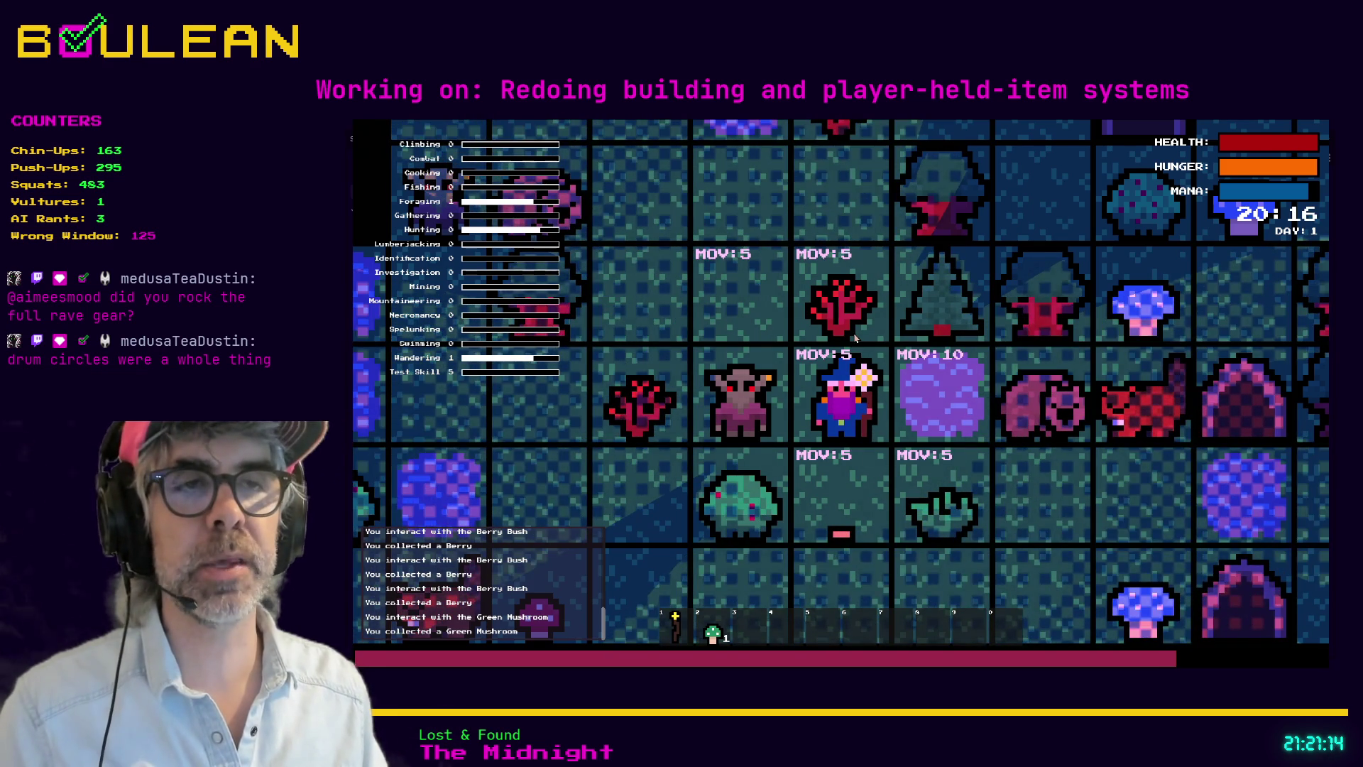
{"action": "key", "text": "Left"}
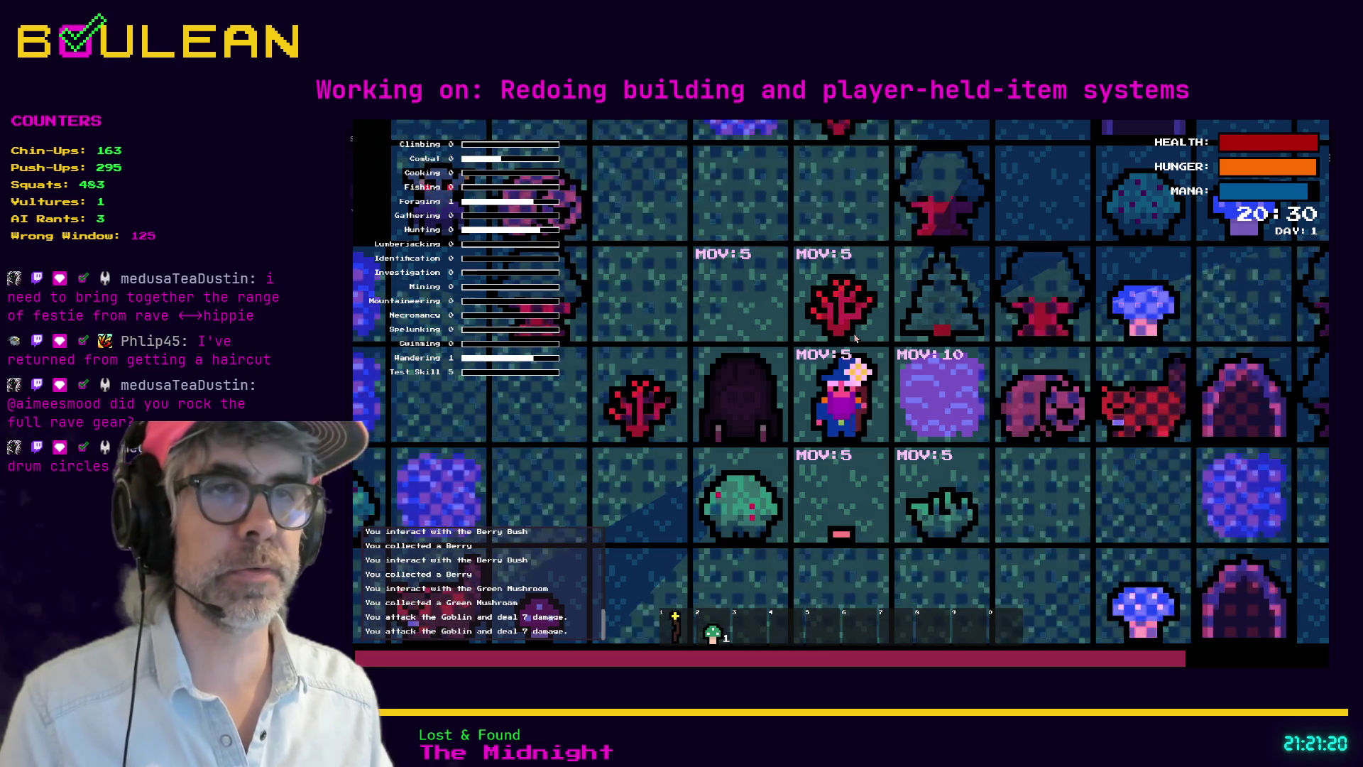
{"action": "key", "text": "Left"}
{"action": "key", "text": "Left"}
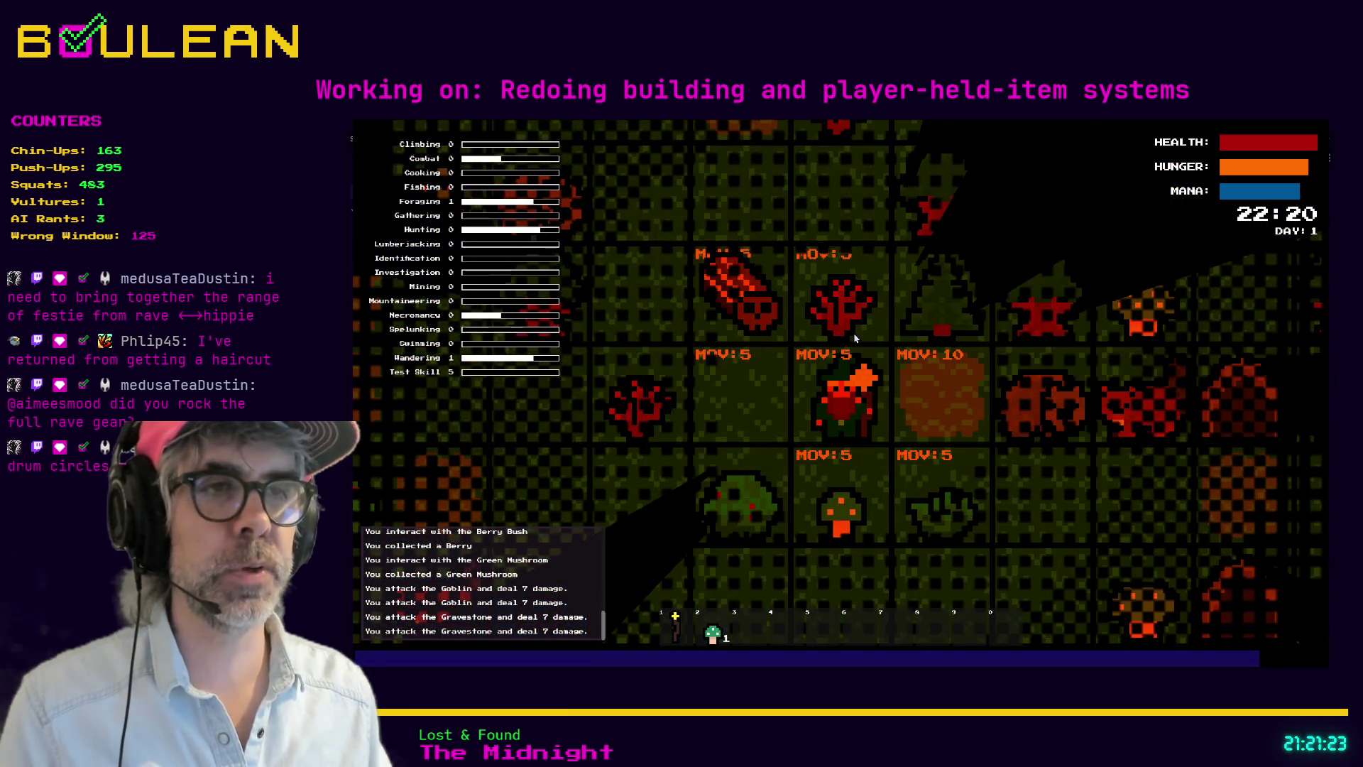
Step: Collect another green mushroom and the Soul, then kill the Wombat for 12 Raw Meat
{"action": "key", "text": "Down"}
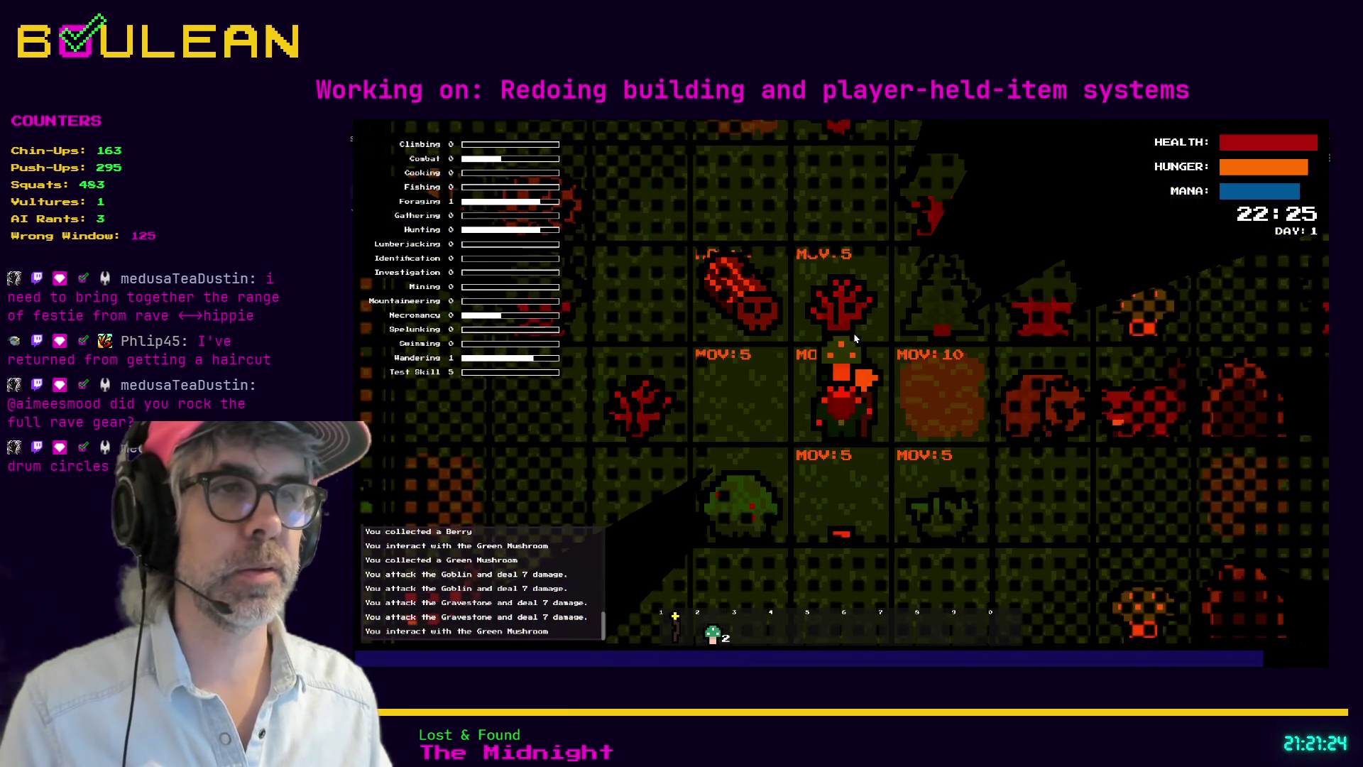
{"action": "key", "text": "Up"}
{"action": "key", "text": "Left"}
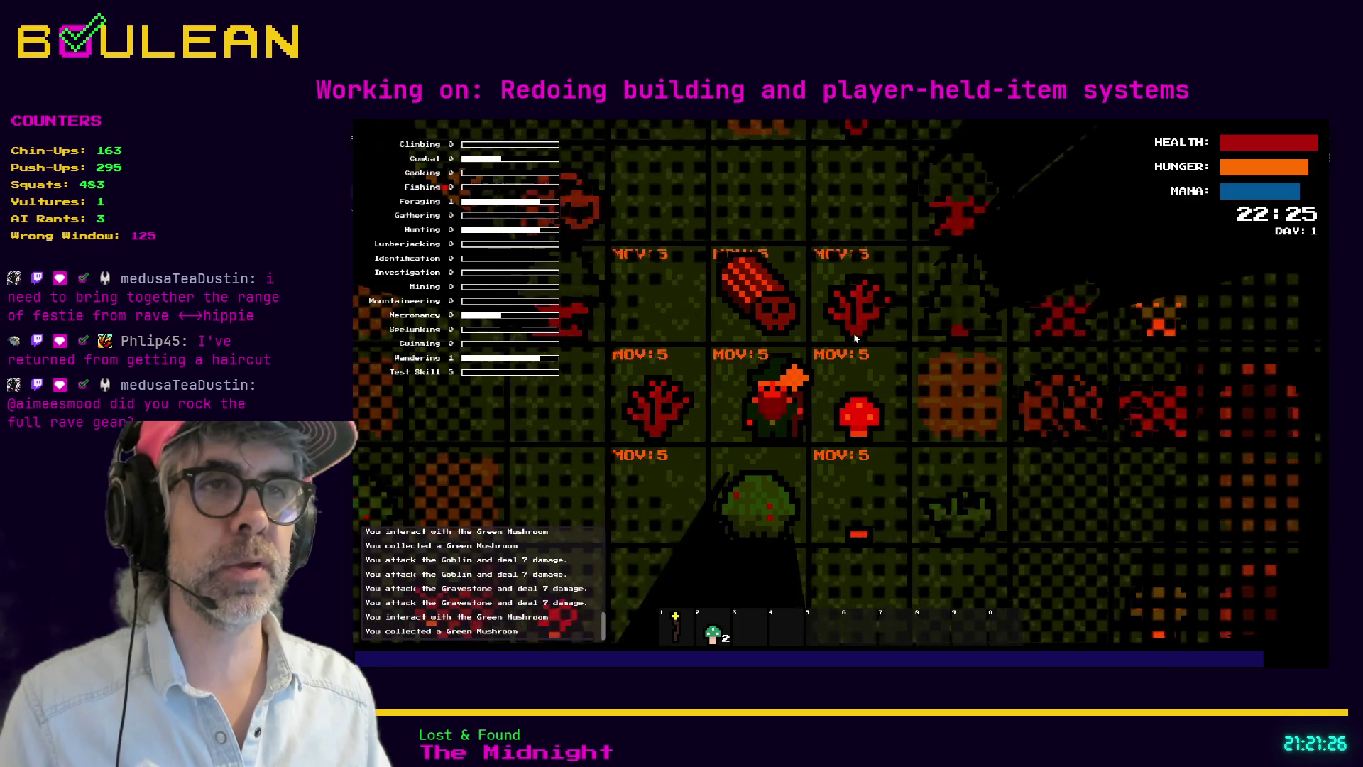
{"action": "key", "text": "Up"}
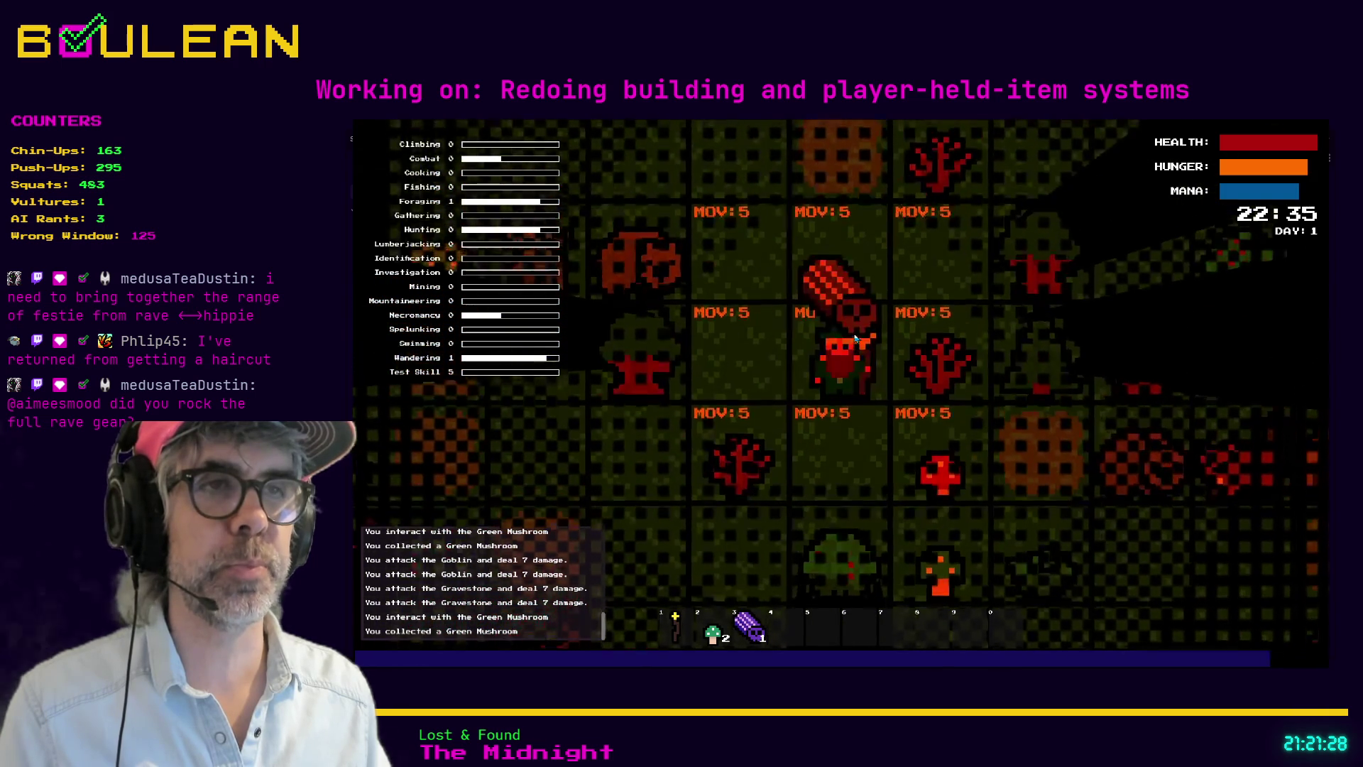
{"action": "key", "text": "Left"}
{"action": "key", "text": "Up"}
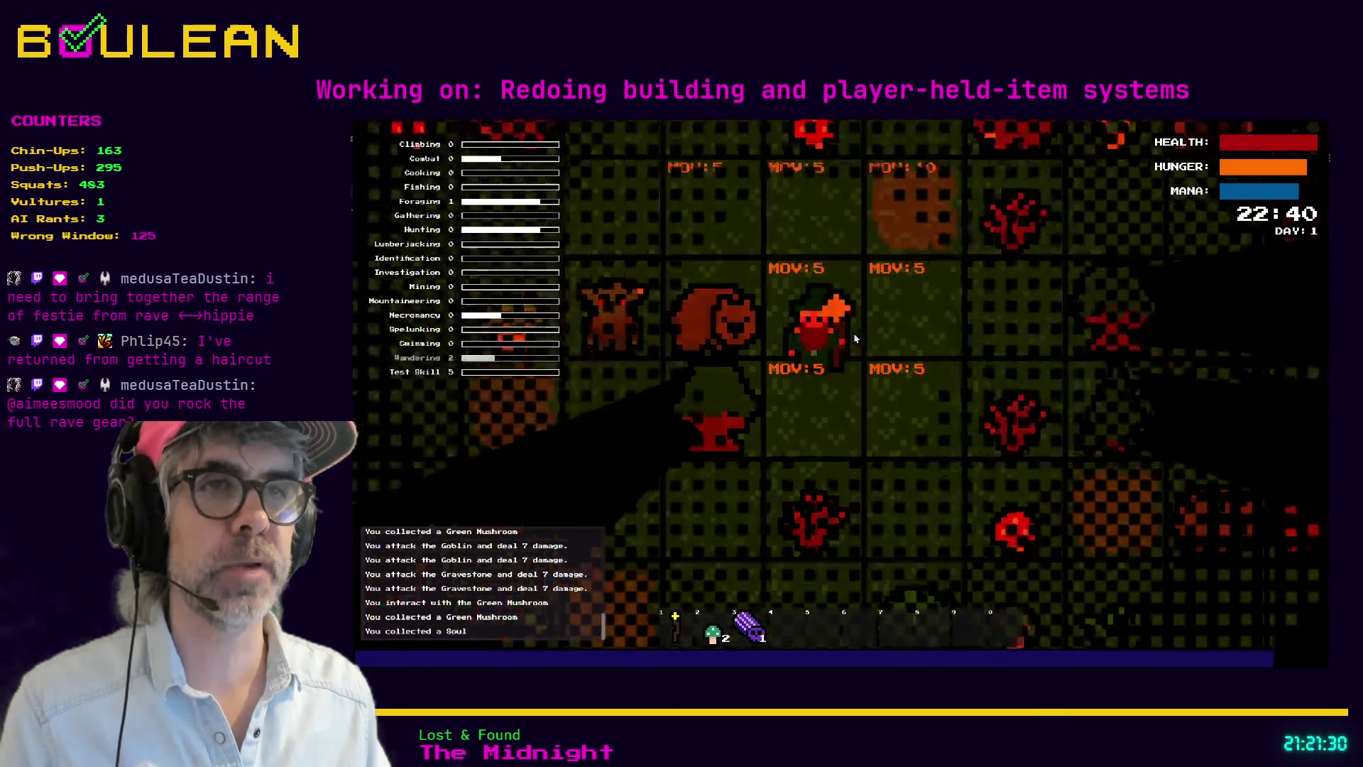
{"action": "key", "text": "Left"}
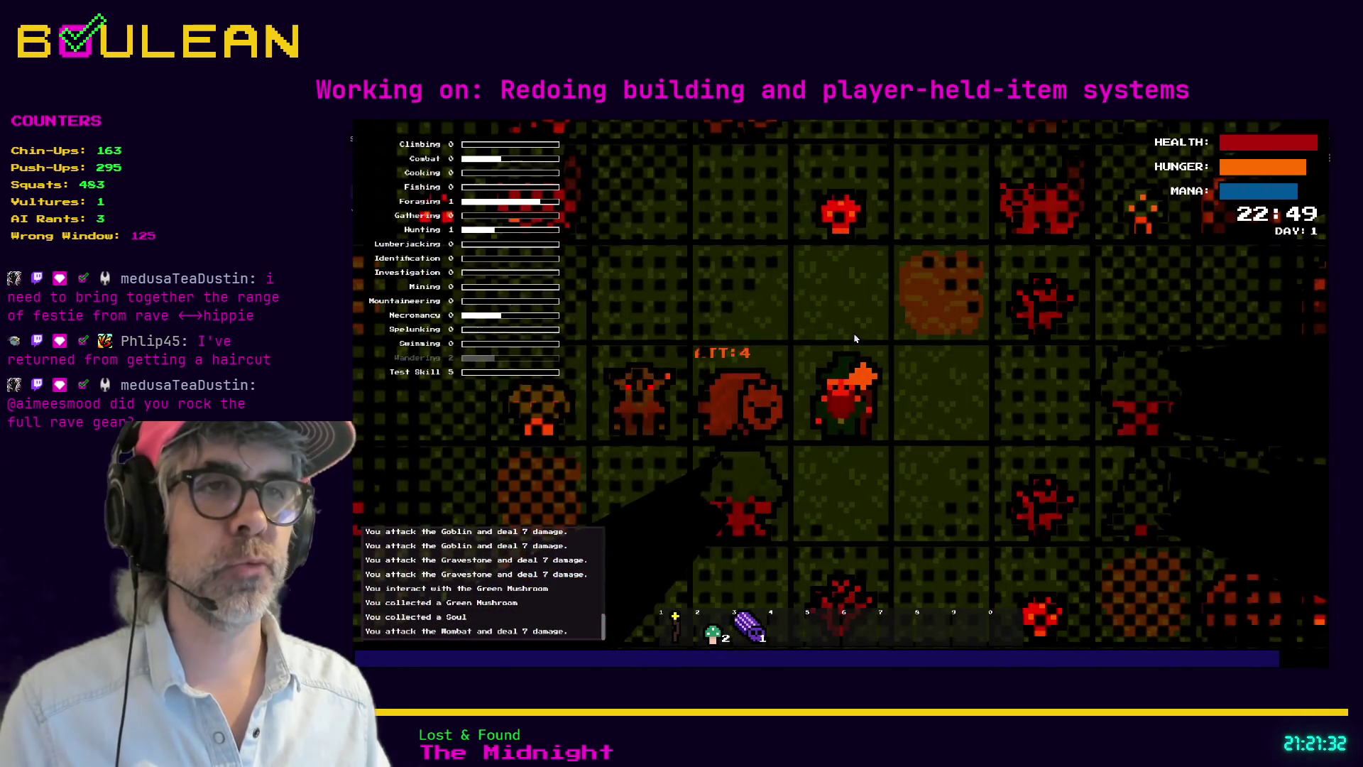
{"action": "key", "text": "Left"}
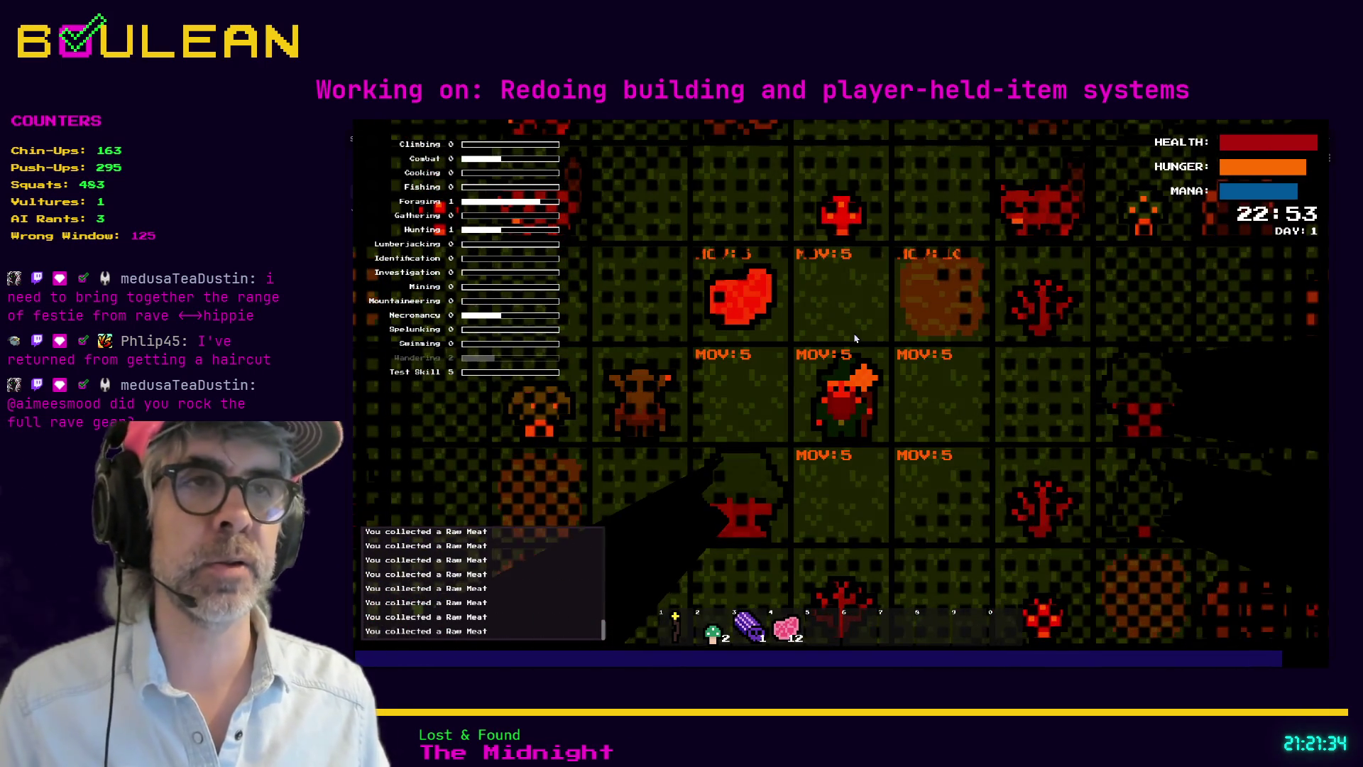
{"action": "key", "text": "Left"}
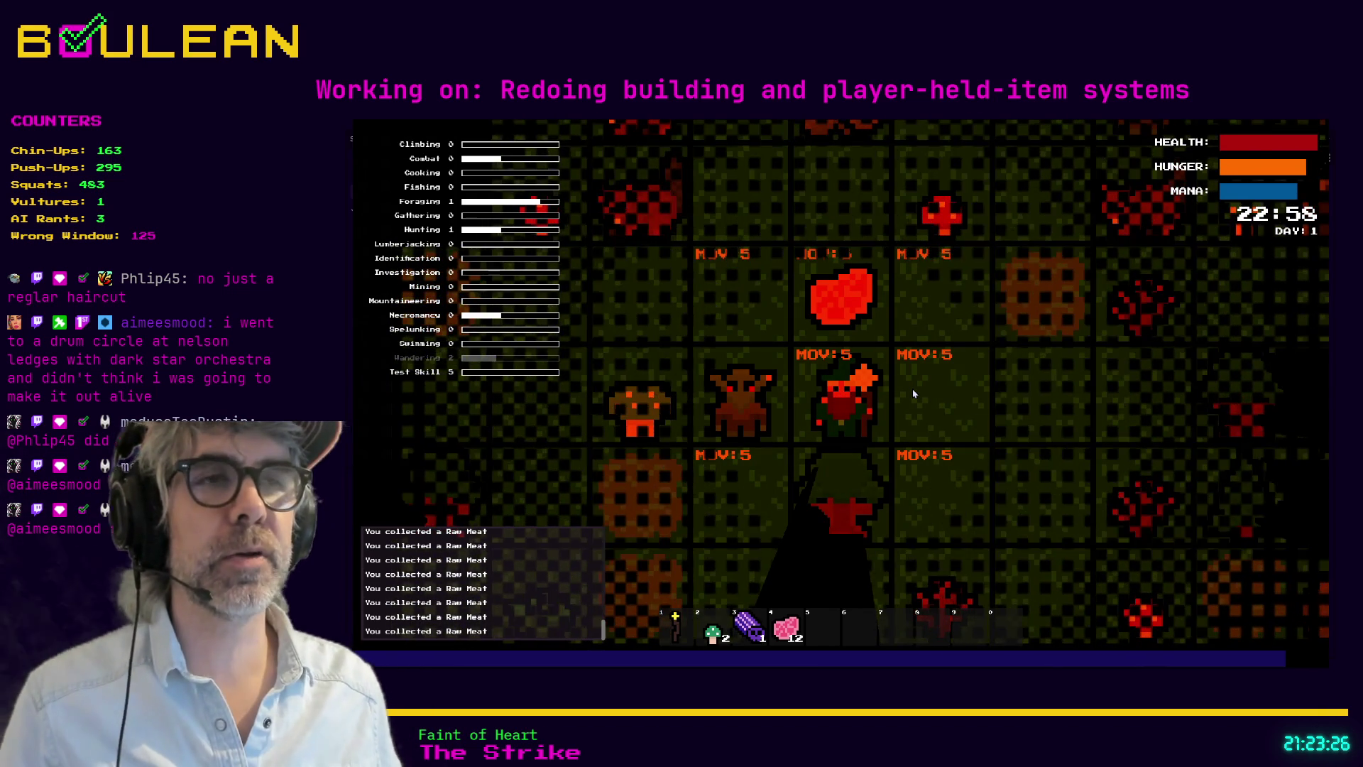
Step: Walk north with W, picking up Raw Meat until the stack reaches 24
{"action": "key", "text": "w"}
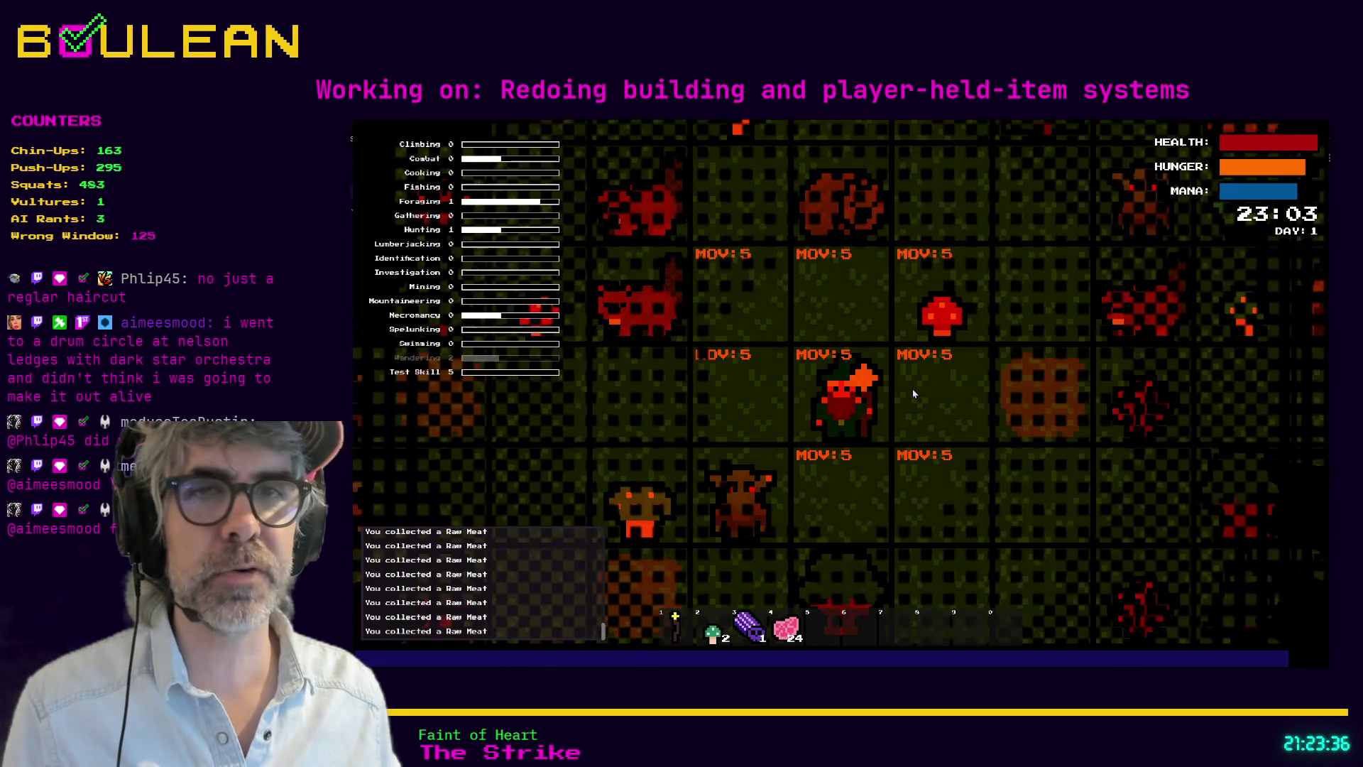
Step: Kill the wombat and gather mushrooms and Raw Meat, reaching 61 meat as Day 2 begins
{"action": "key", "text": "Up"}
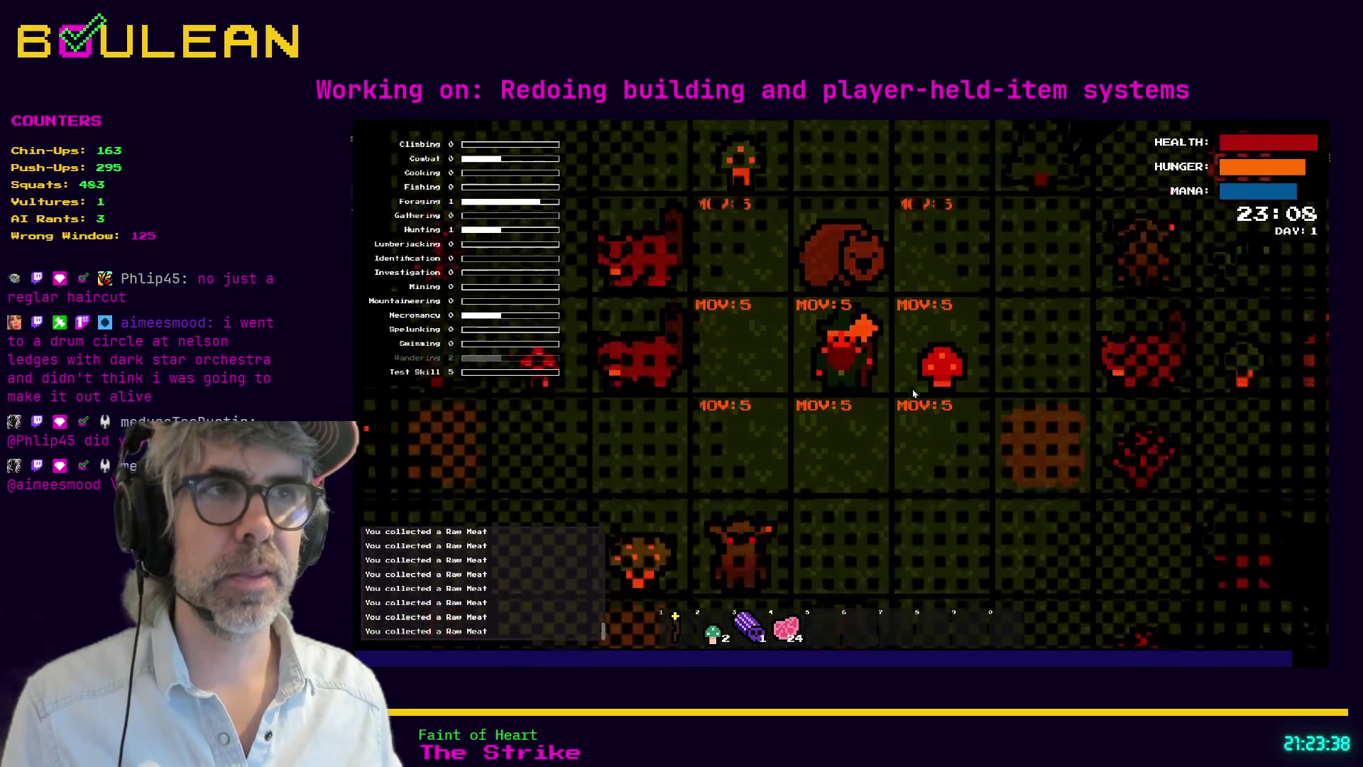
{"action": "left_click", "coordinate": [914, 394]}
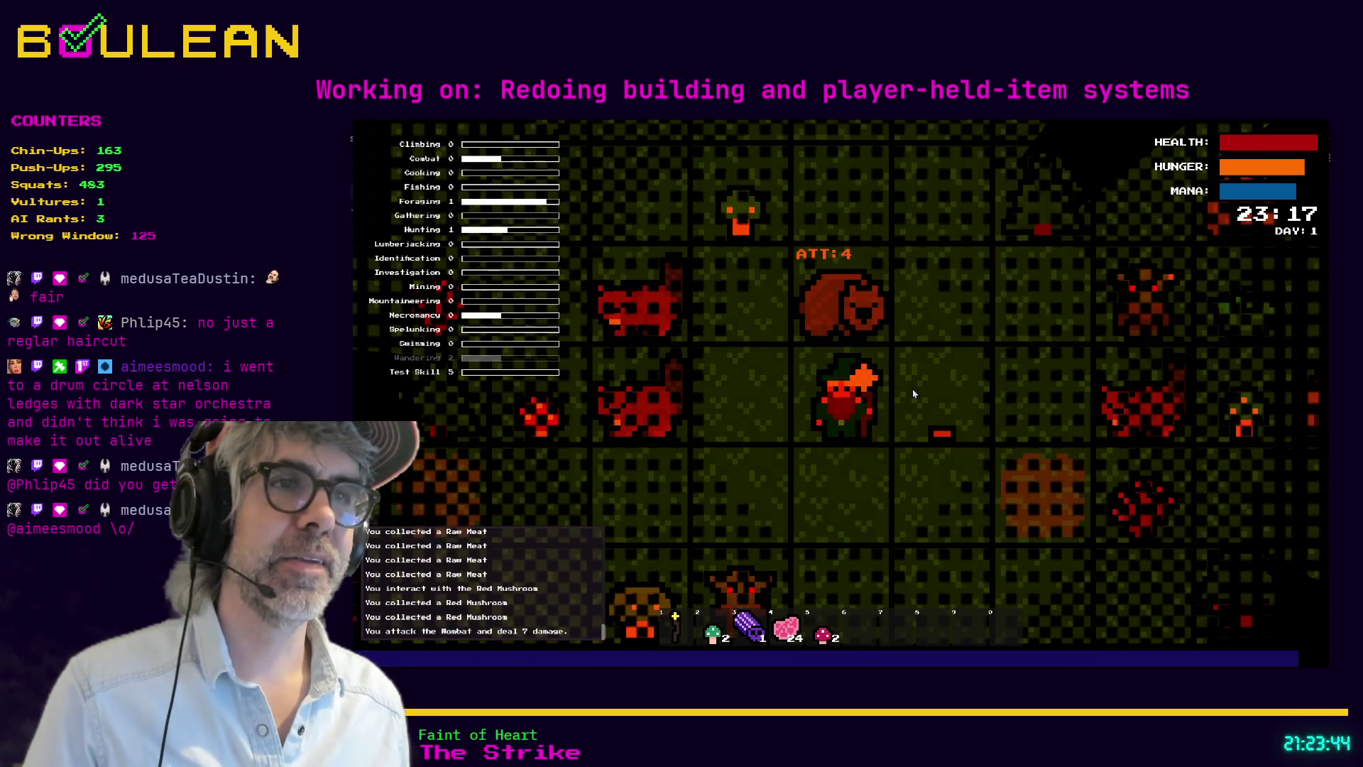
{"action": "left_click", "coordinate": [914, 394]}
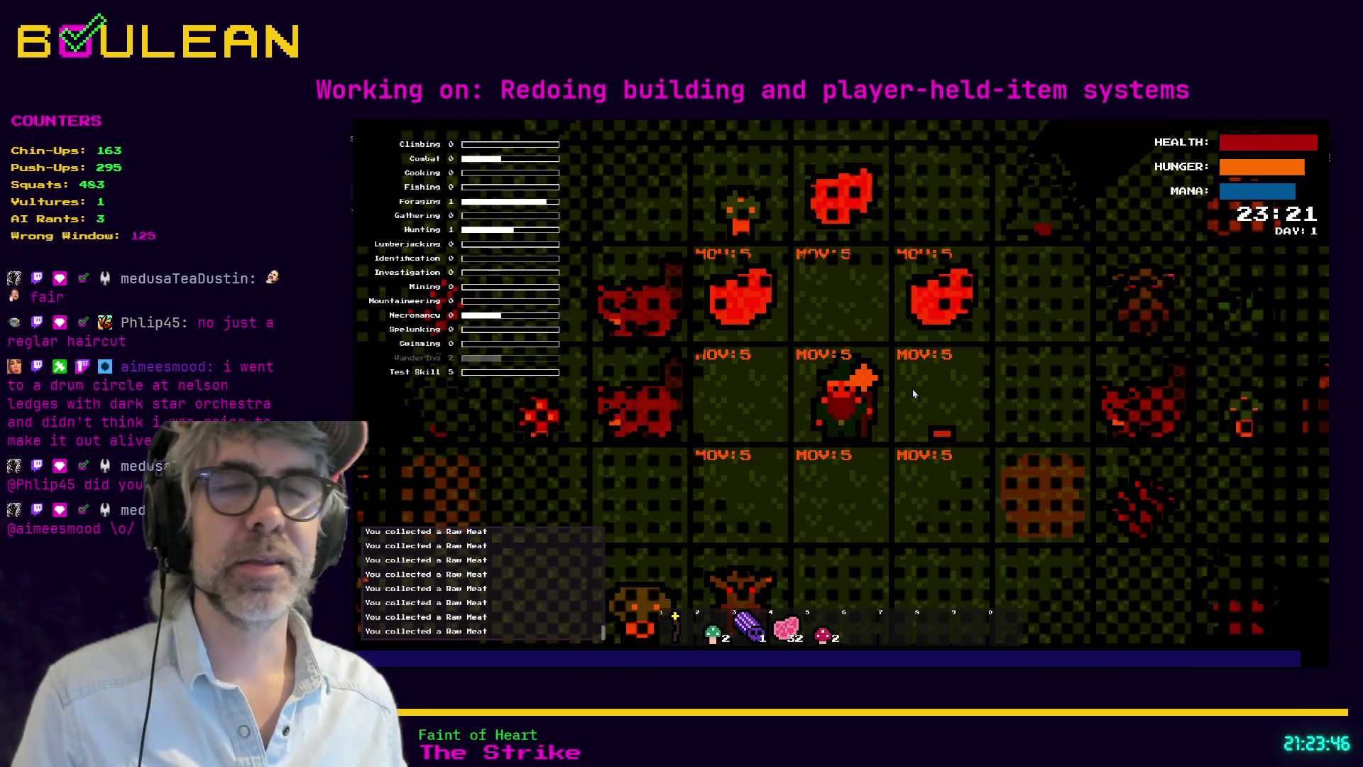
{"action": "key", "text": "w"}
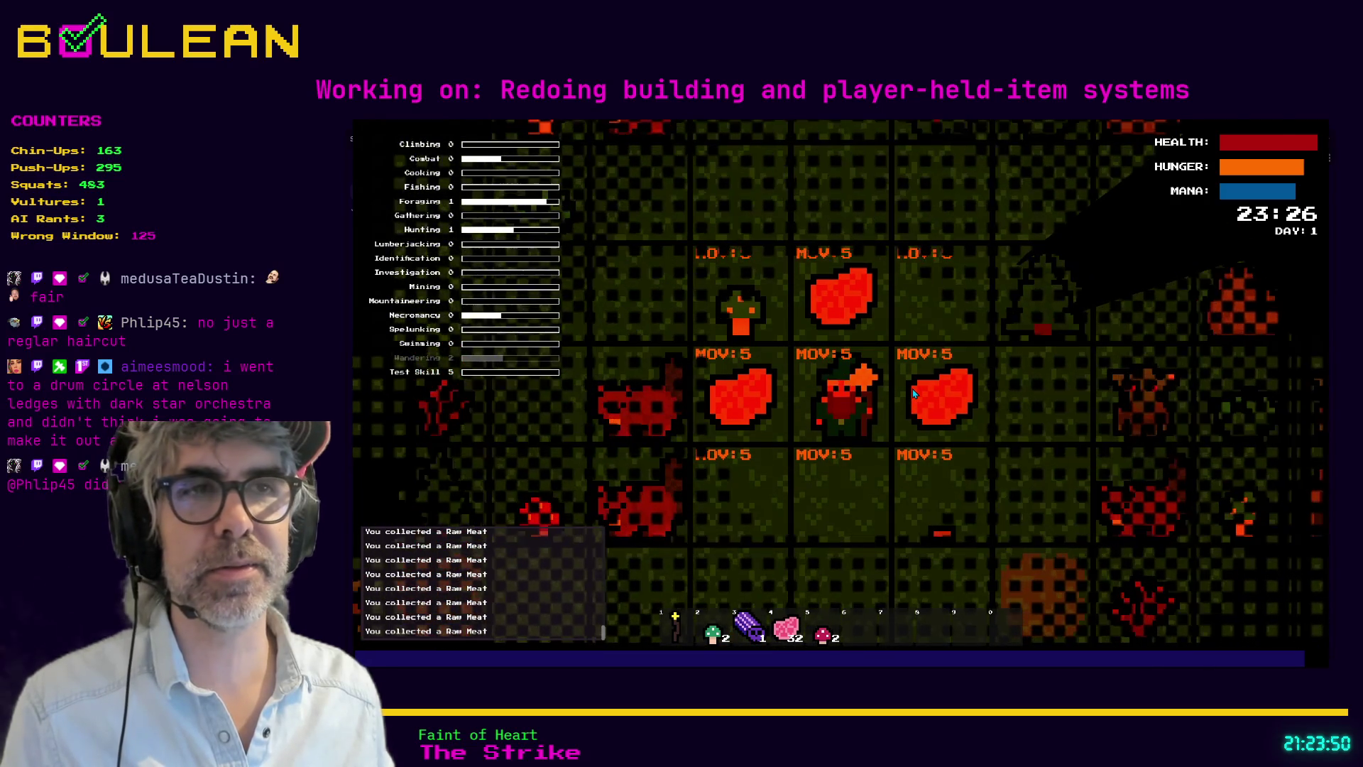
{"action": "key", "text": "a"}
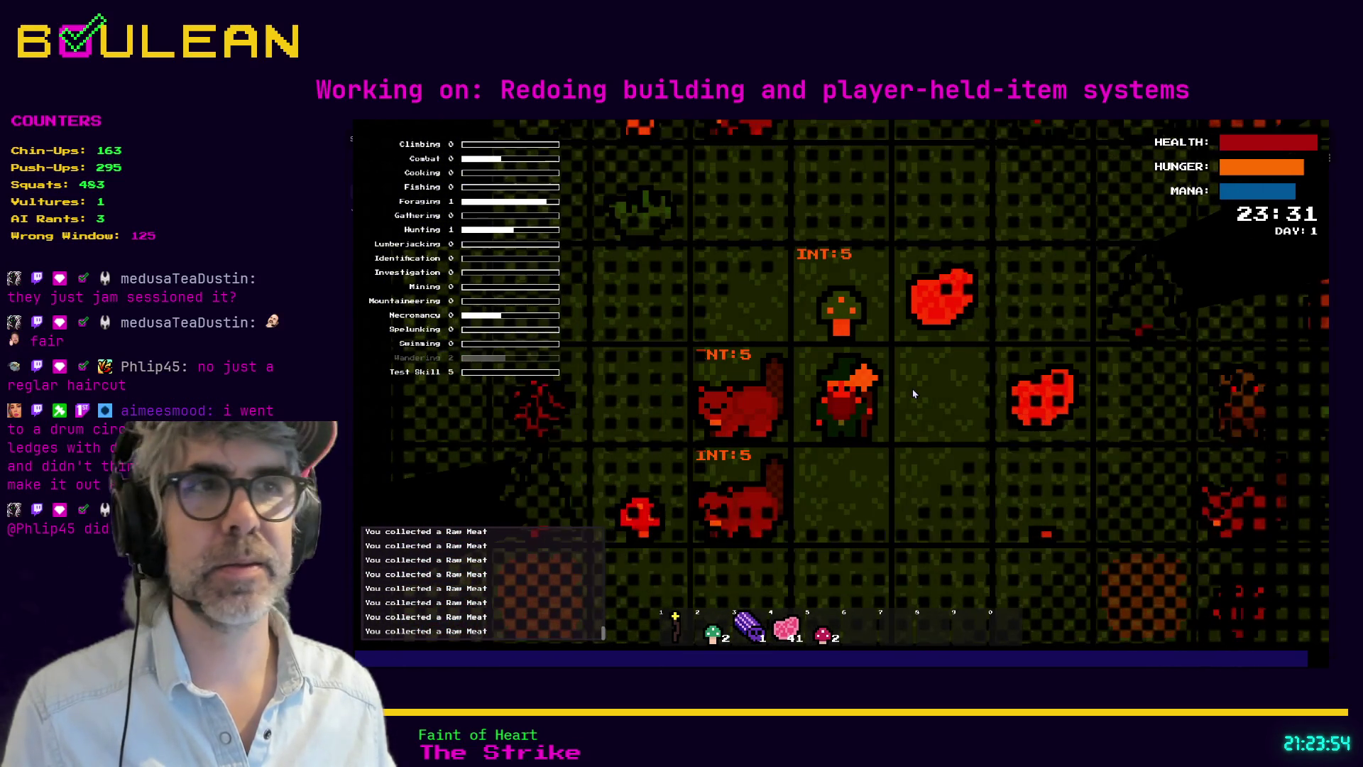
{"action": "key", "text": "w"}
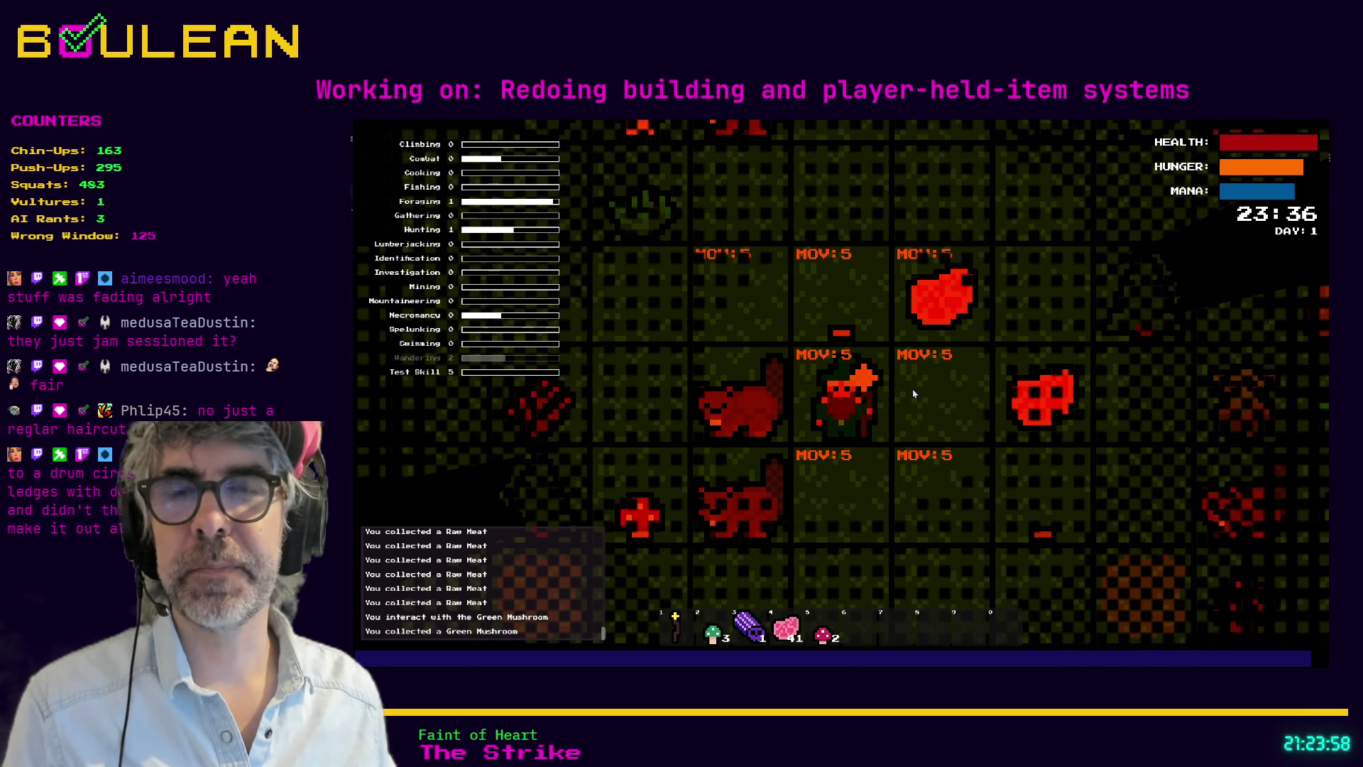
{"action": "key", "text": "w"}
{"action": "key", "text": "w"}
{"action": "key", "text": "w"}
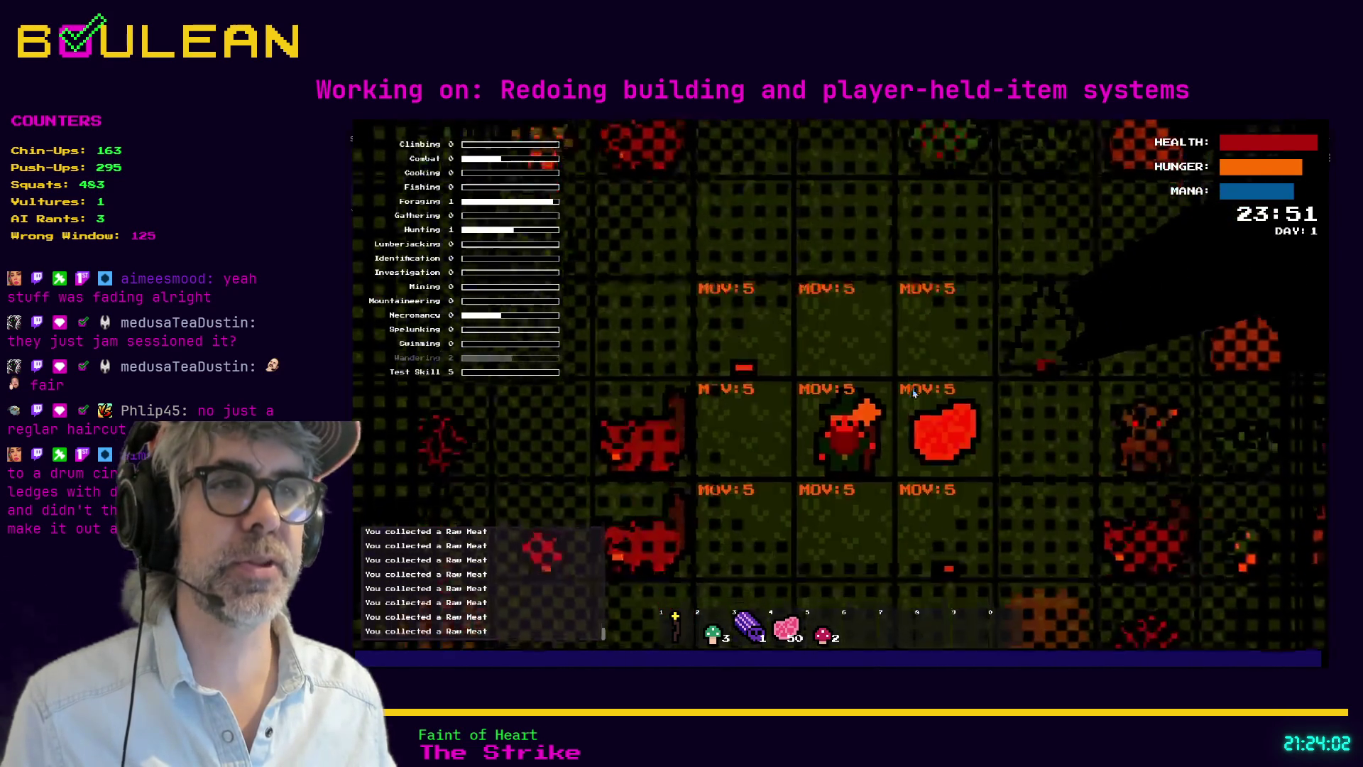
{"action": "key", "text": "d"}
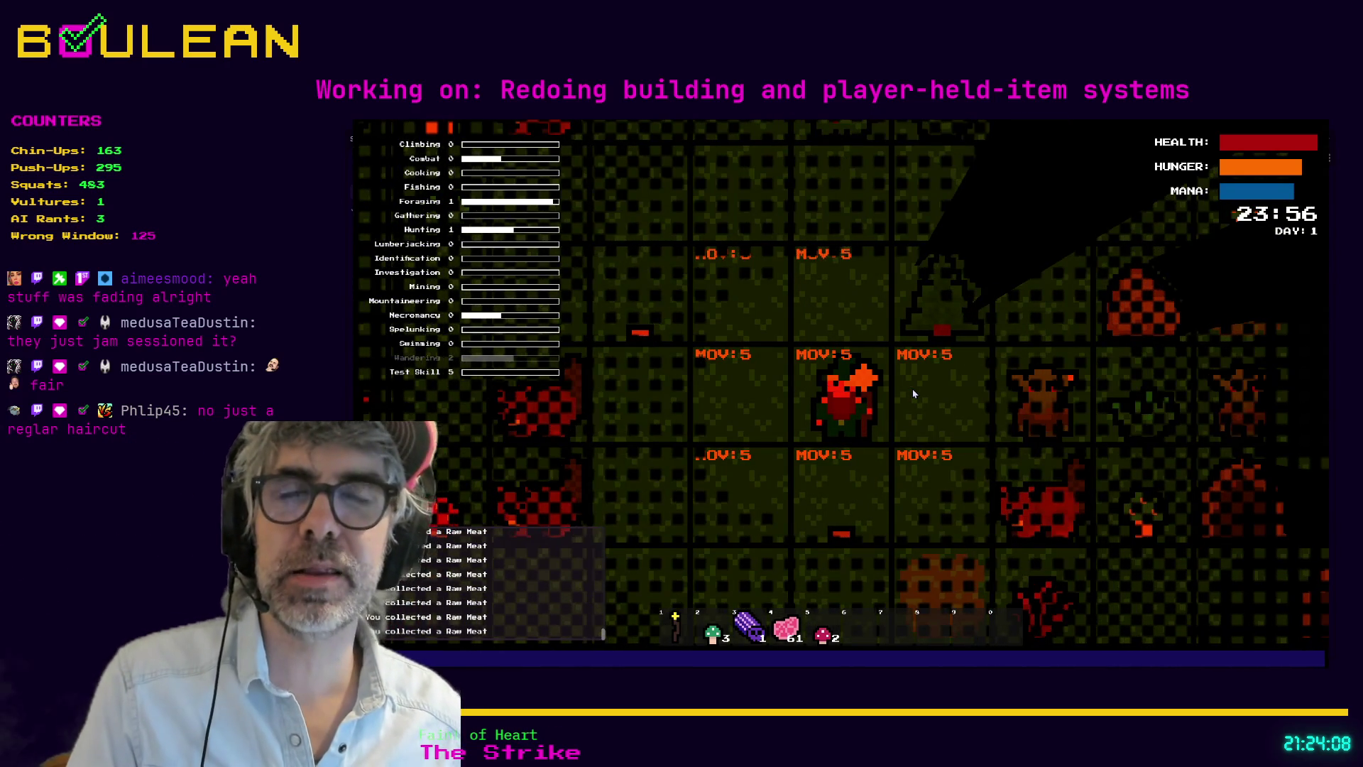
Step: Attack the goblin, then destroy its gravestone
{"action": "key", "text": "d"}
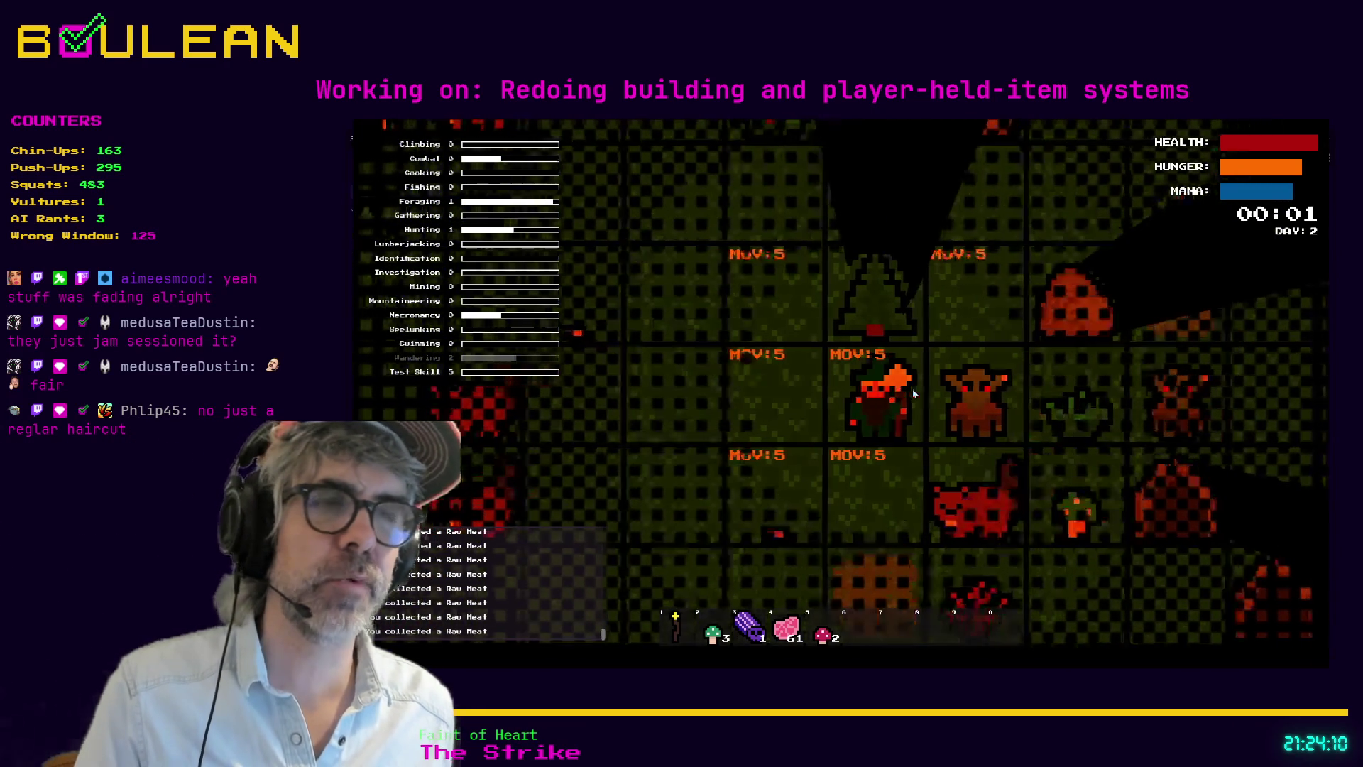
{"action": "key", "text": "d"}
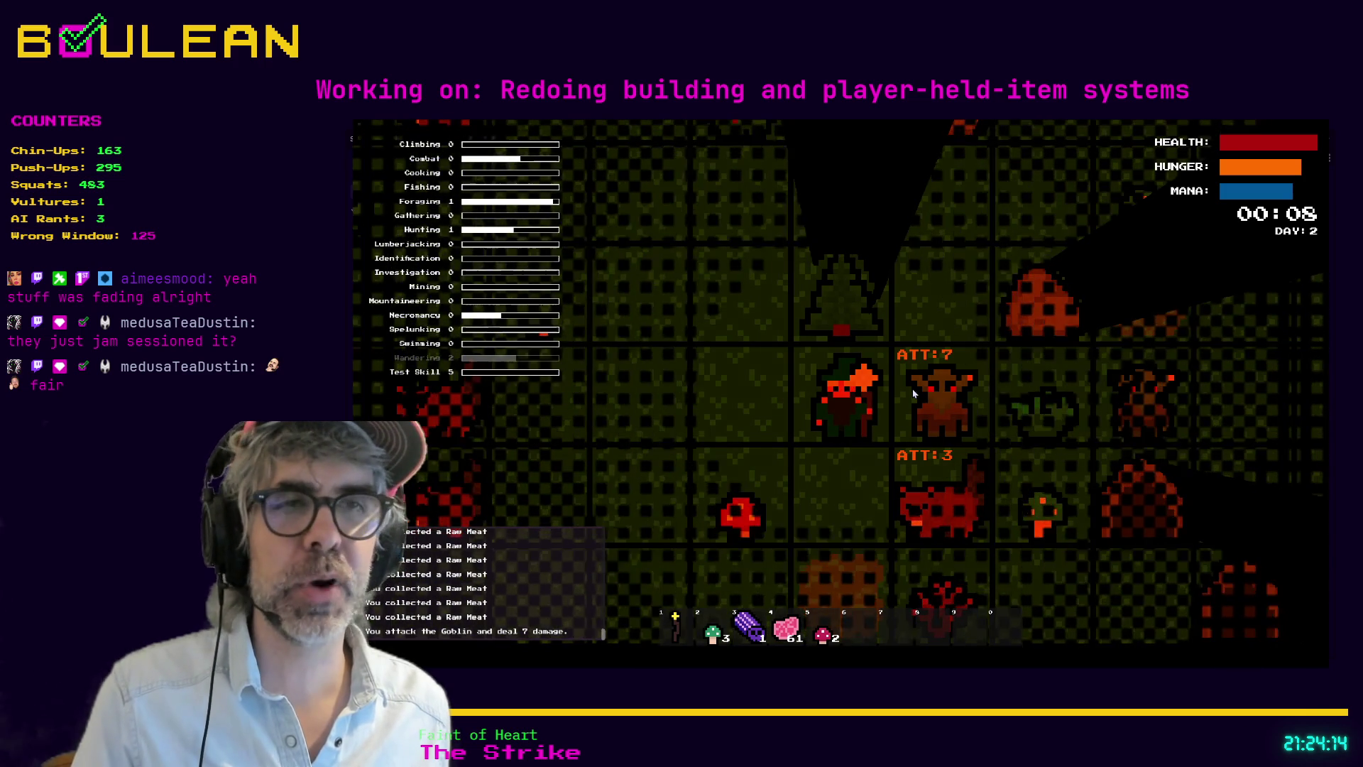
{"action": "key", "text": "d"}
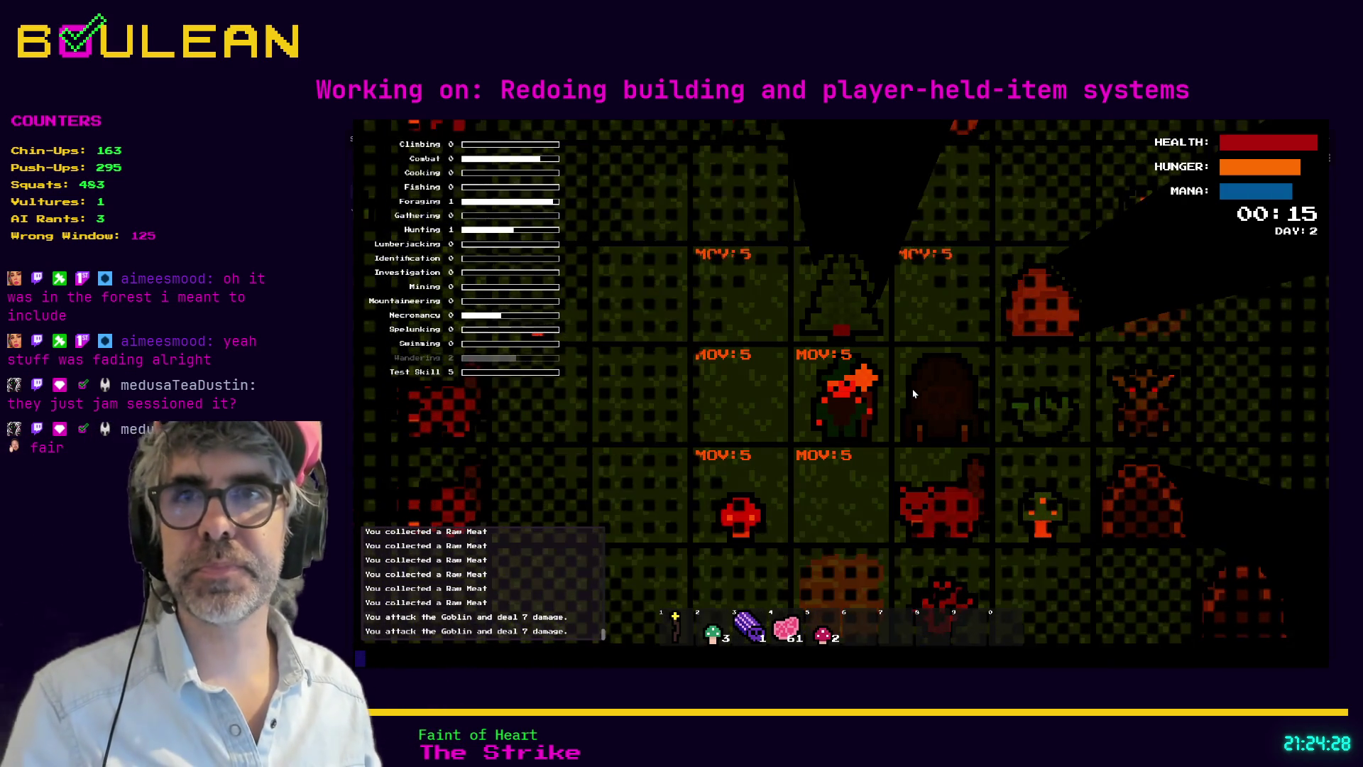
{"action": "left_click", "coordinate": [914, 394]}
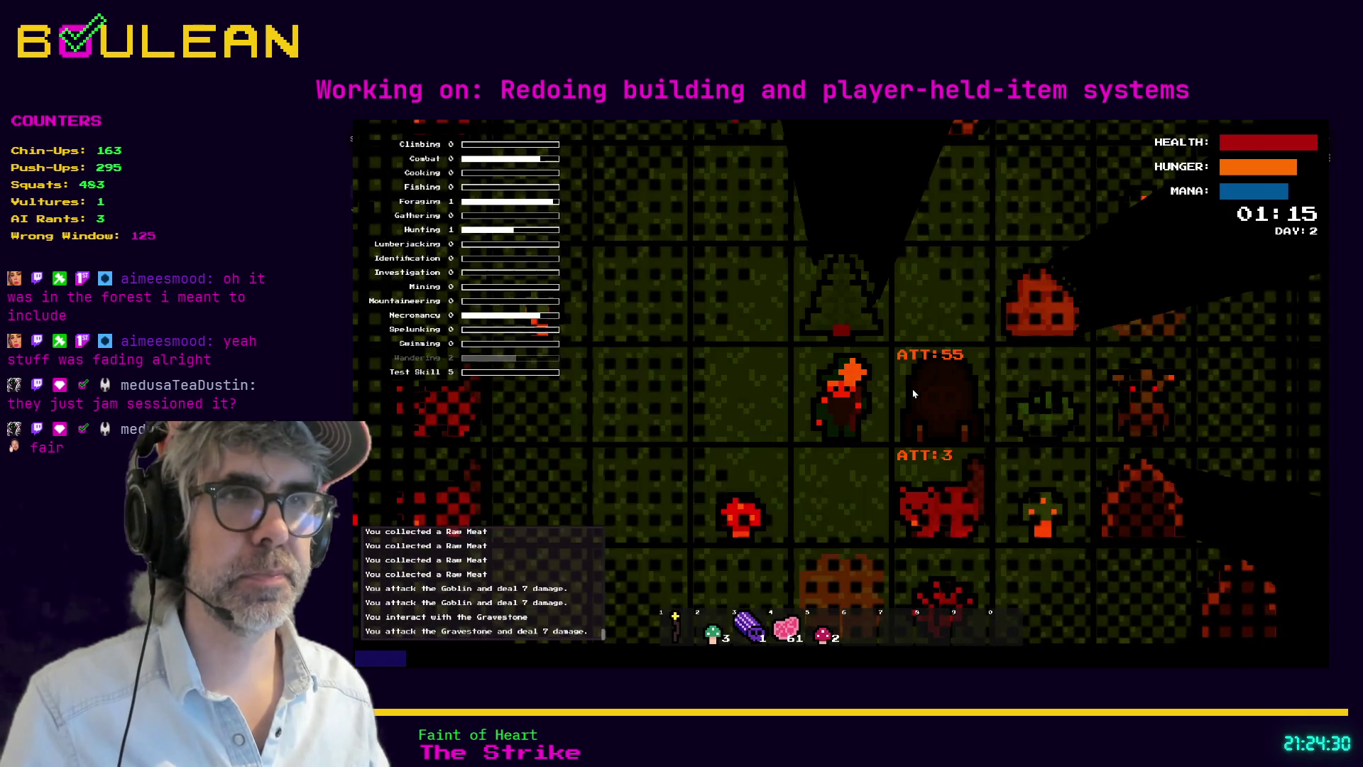
{"action": "left_click", "coordinate": [914, 393]}
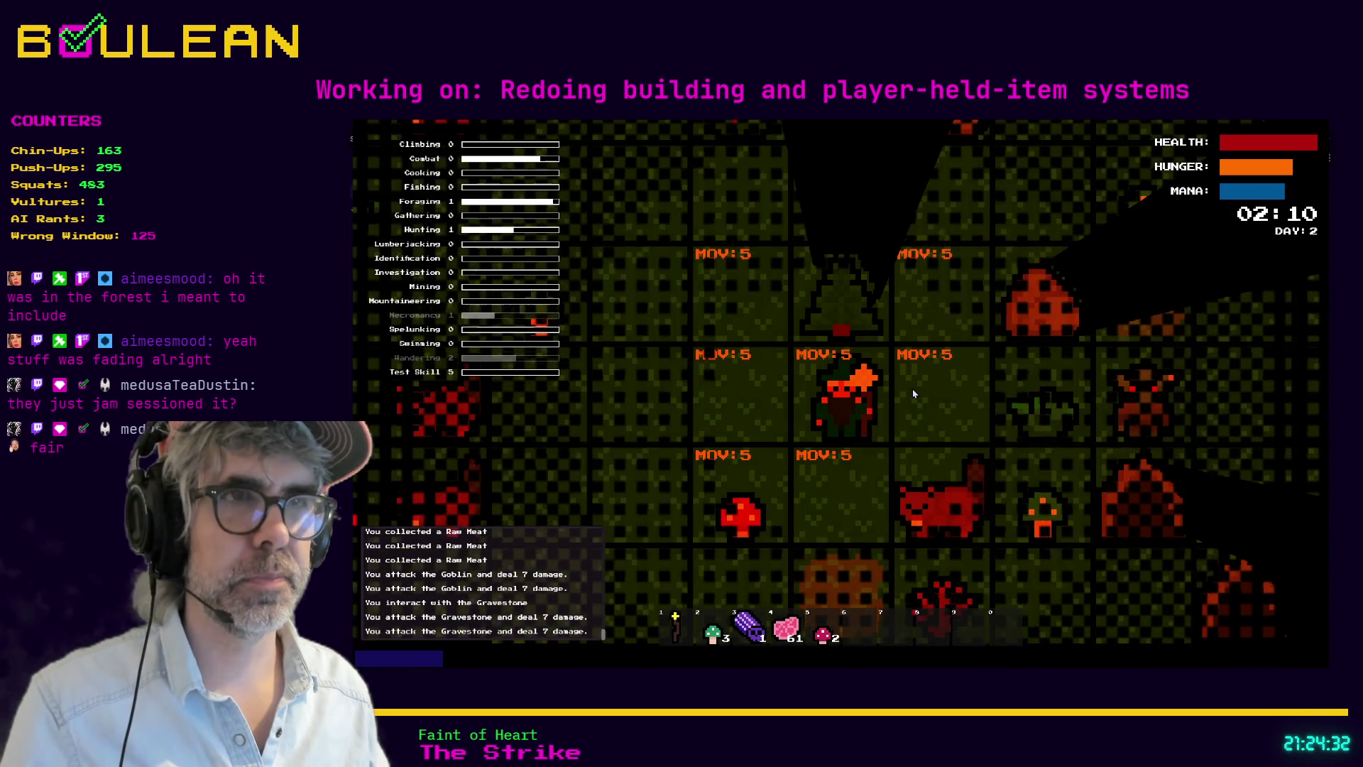
Step: Chop the tree, mine the rock for a Stone, and select hotbar slot 4
{"action": "key", "text": "Up"}
{"action": "key", "text": "Up"}
{"action": "key", "text": "Up"}
{"action": "key", "text": "Right"}
{"action": "key", "text": "Up"}
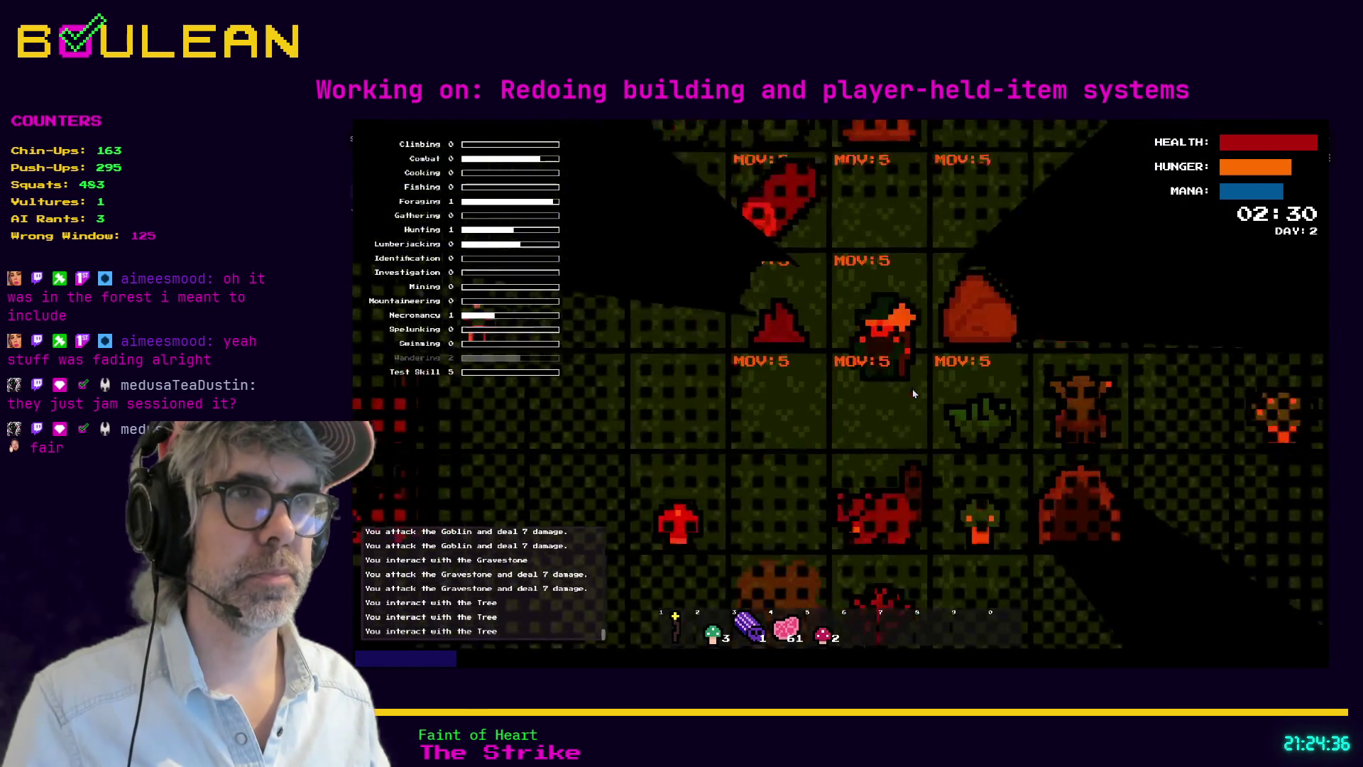
{"action": "key", "text": "Right"}
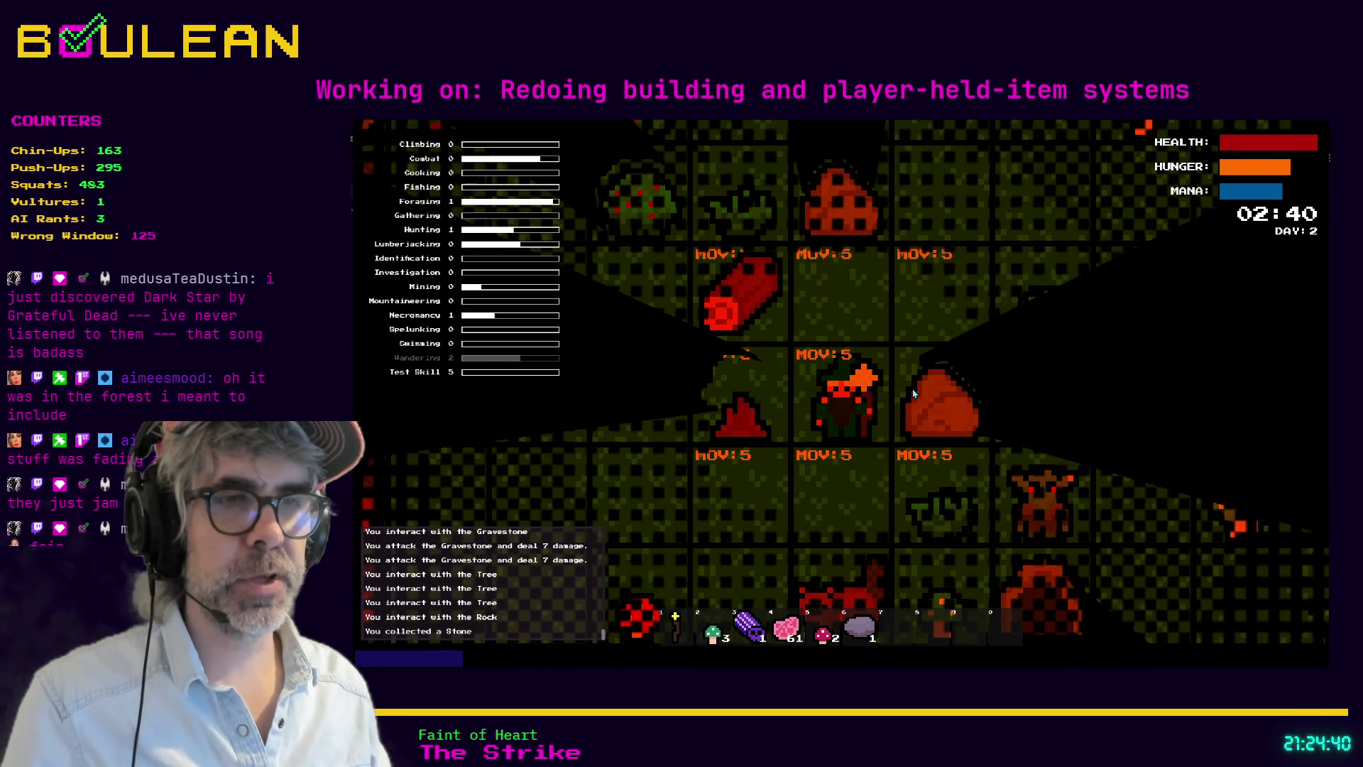
{"action": "key", "text": "4"}
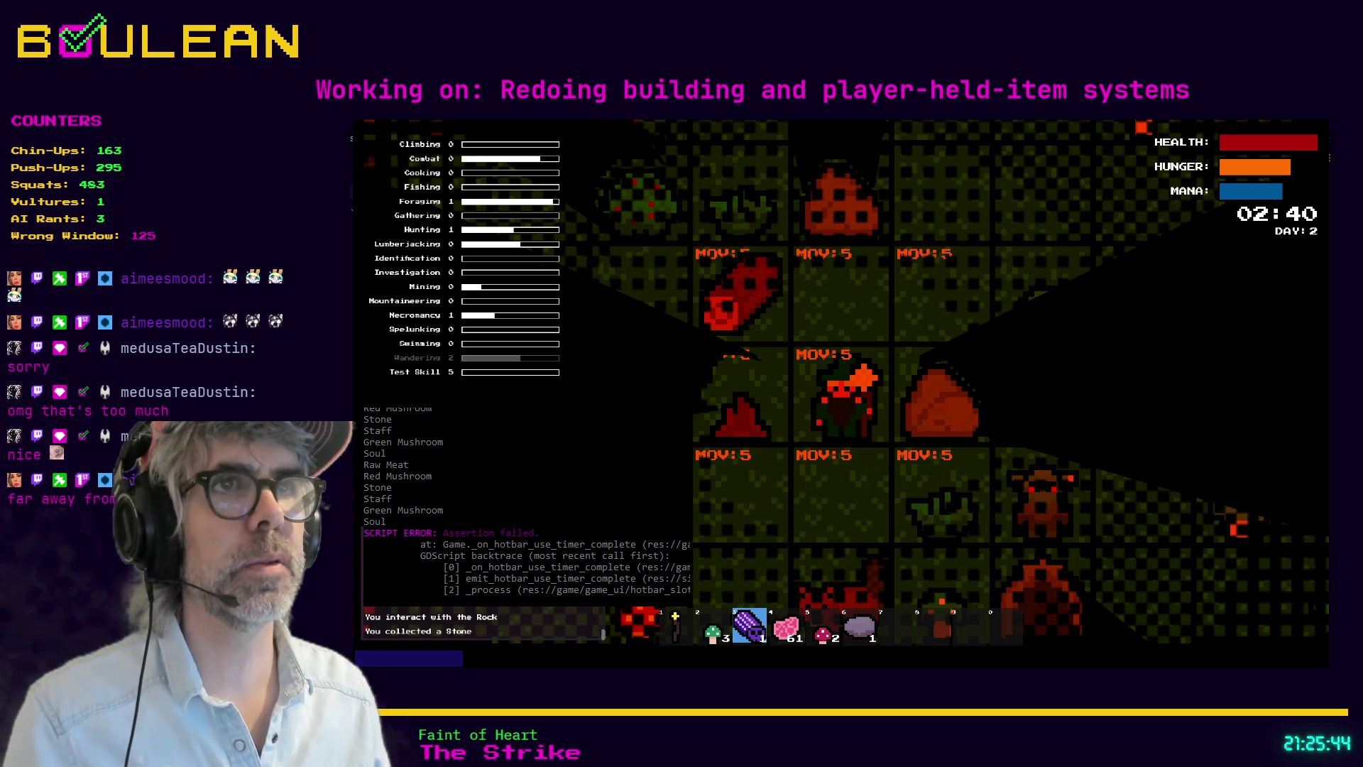
Step: Stop the playtest with F8, bring hotbar_slot.gd line 36 above the console, then switch to Obsidian
{"action": "key", "text": "F8"}
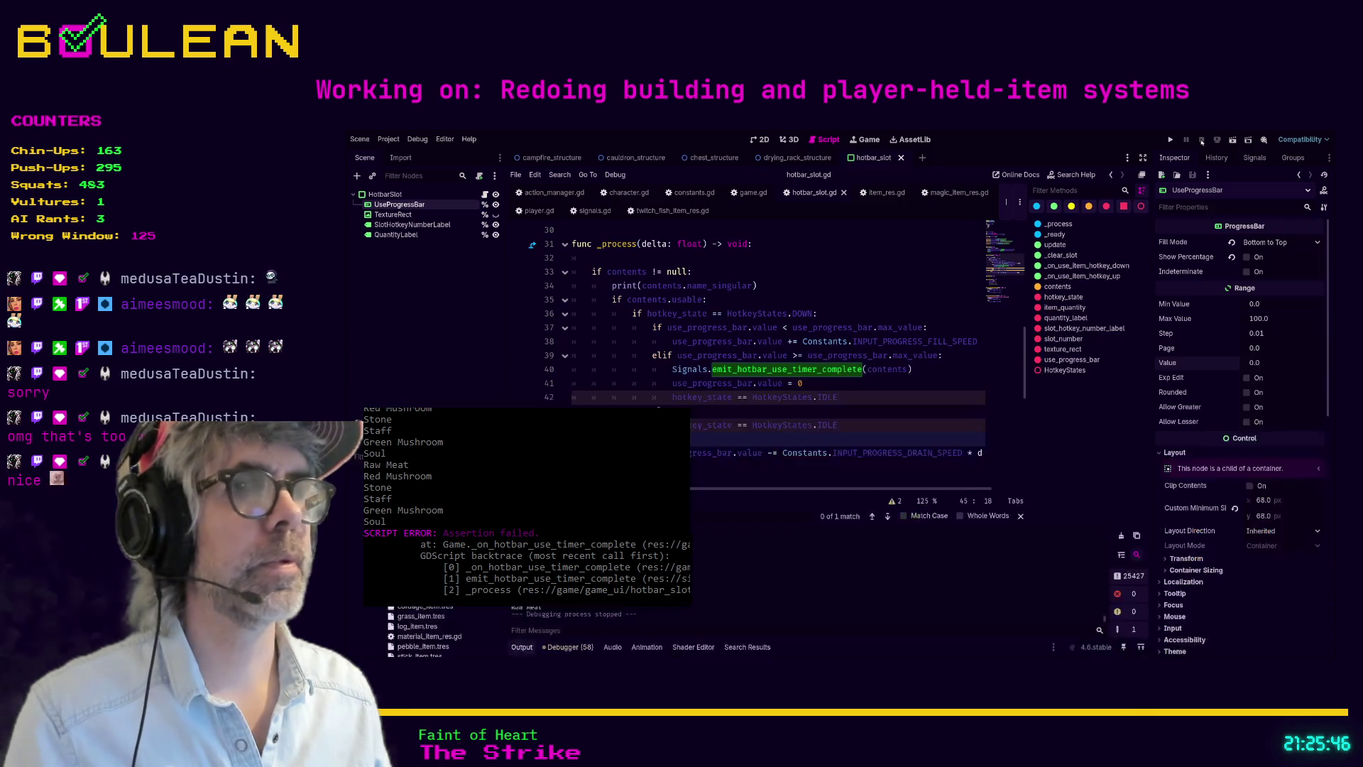
{"action": "left_click", "coordinate": [739, 314]}
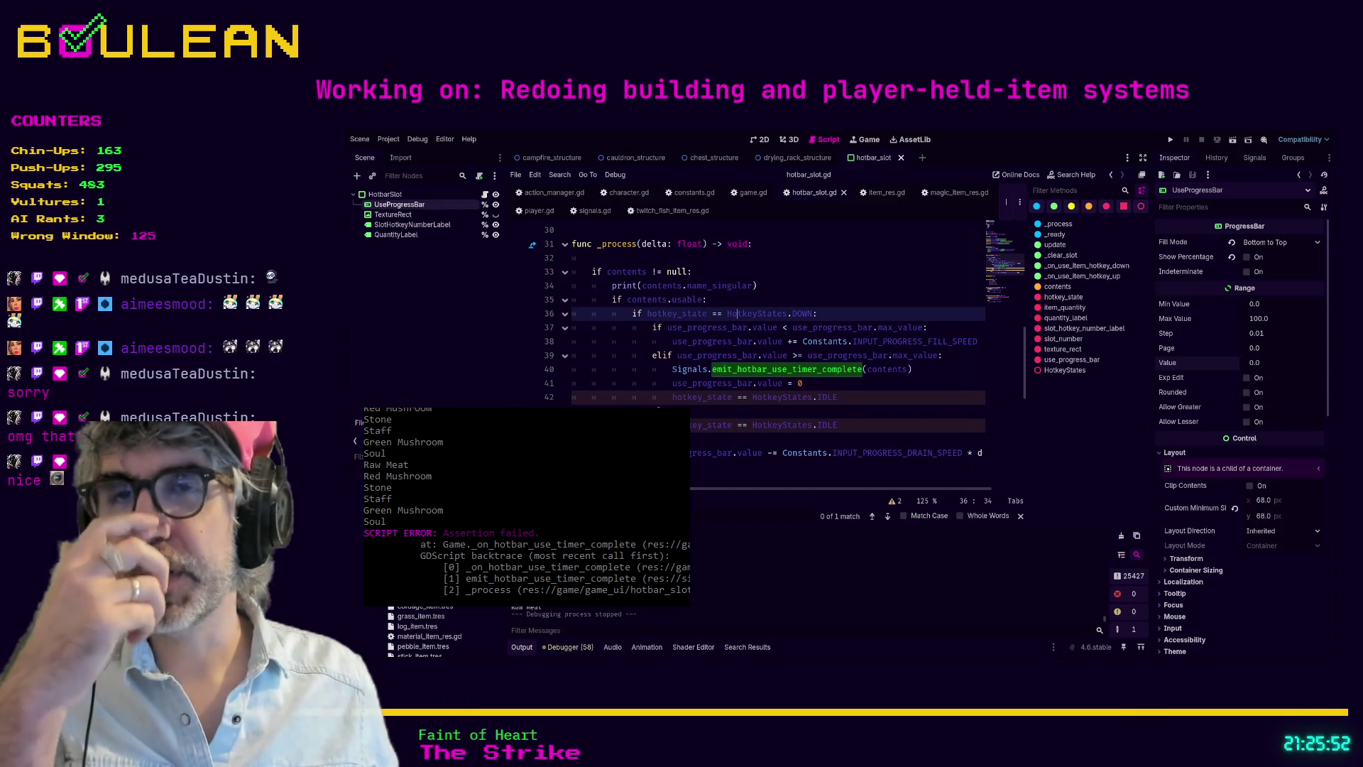
{"action": "left_click", "coordinate": [564, 512]}
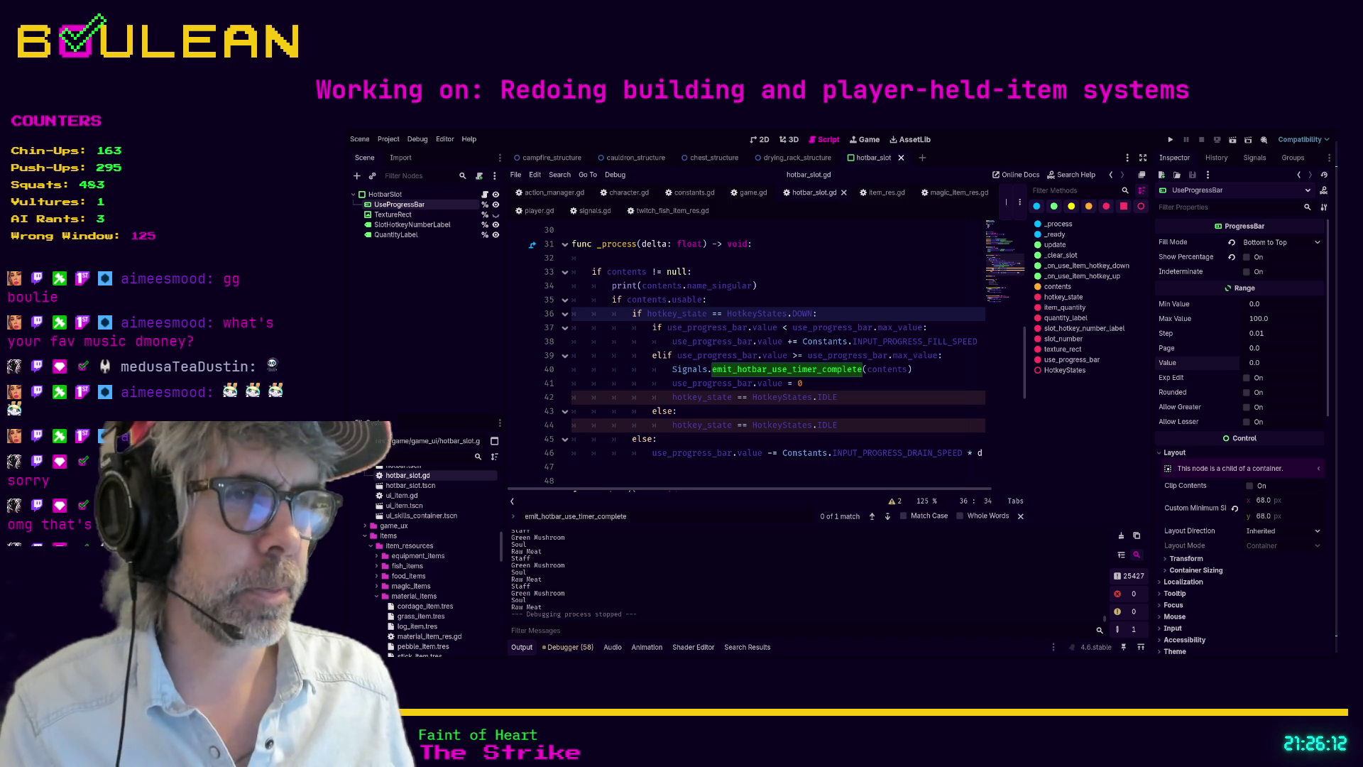
{"action": "key", "text": "alt+Tab"}
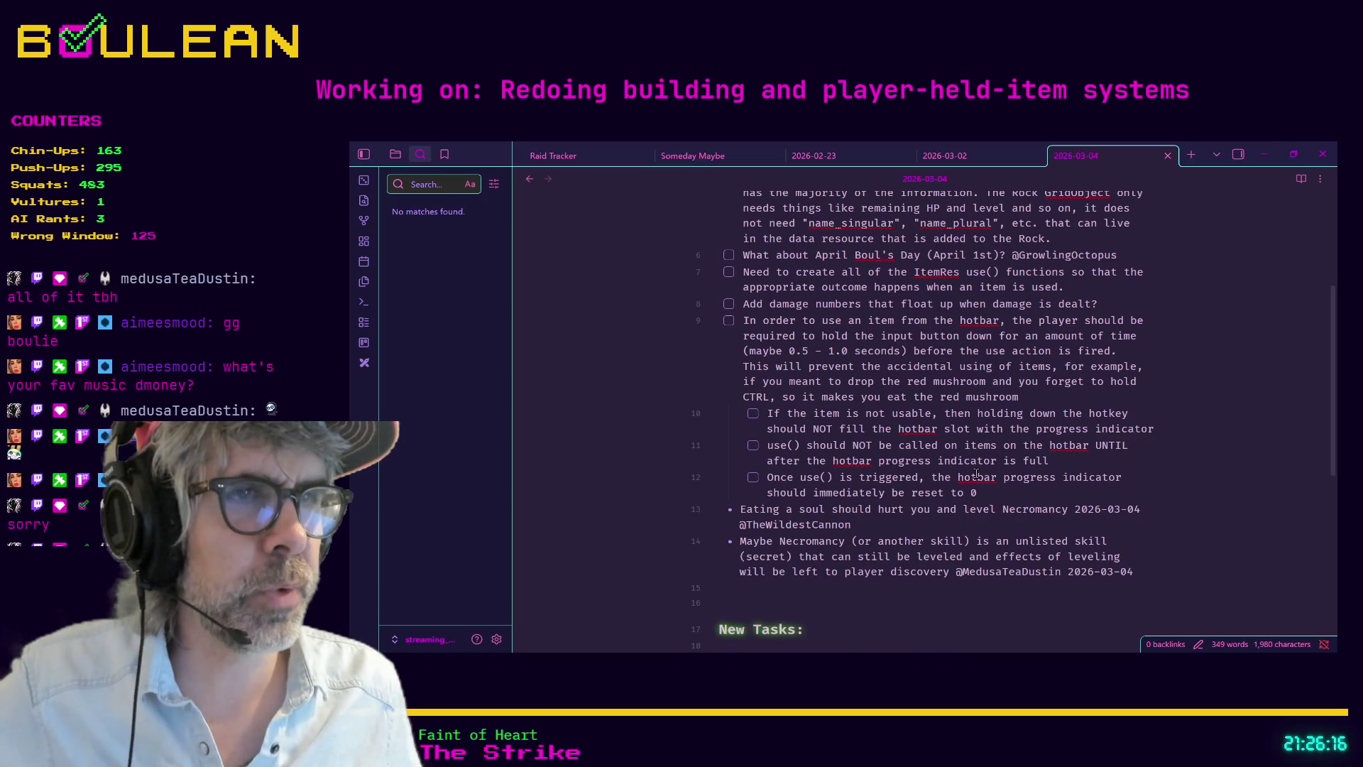
Step: Tick the progress-reset, use-only-when-full and non-usable item subtasks
{"action": "left_click", "coordinate": [752, 478]}
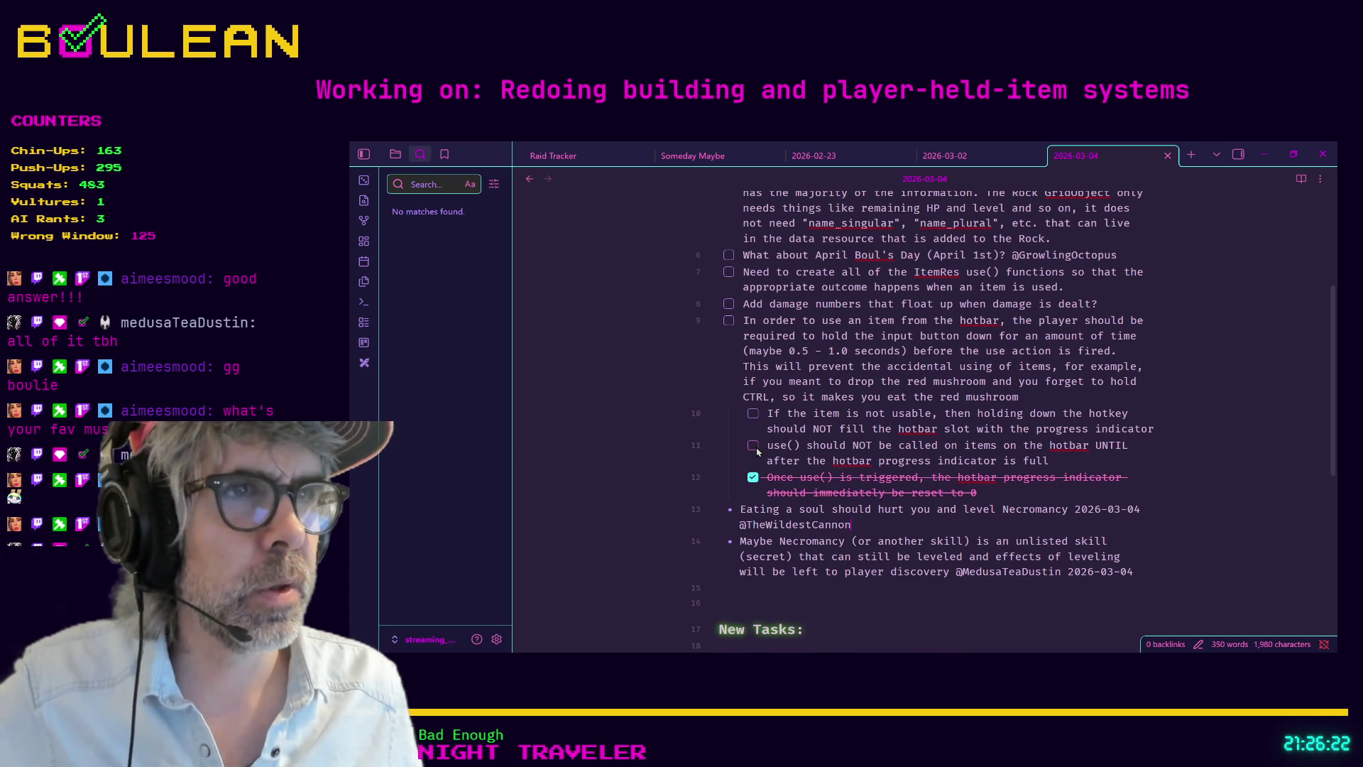
{"action": "left_click", "coordinate": [753, 446]}
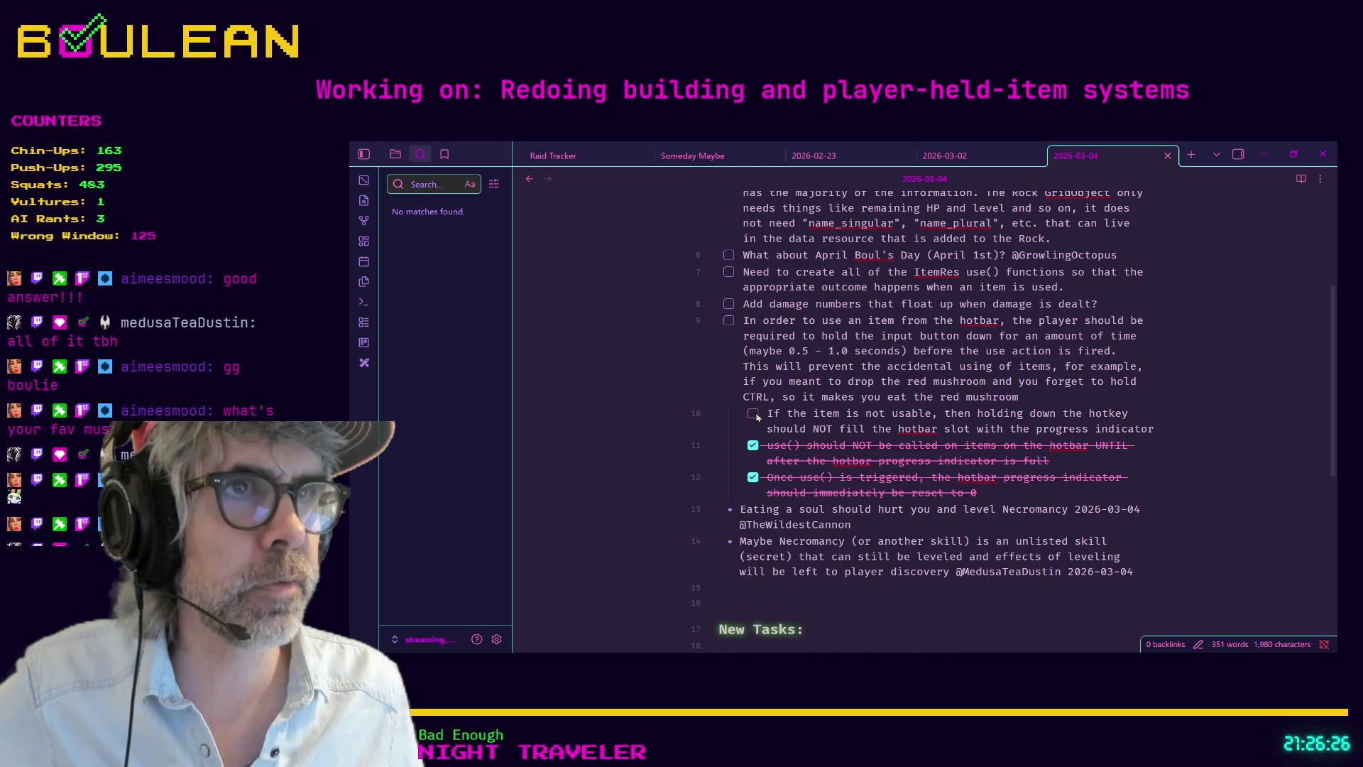
{"action": "left_click", "coordinate": [754, 413]}
{"action": "scroll", "coordinate": [925, 456], "scroll_direction": "up", "scroll_amount": 1}
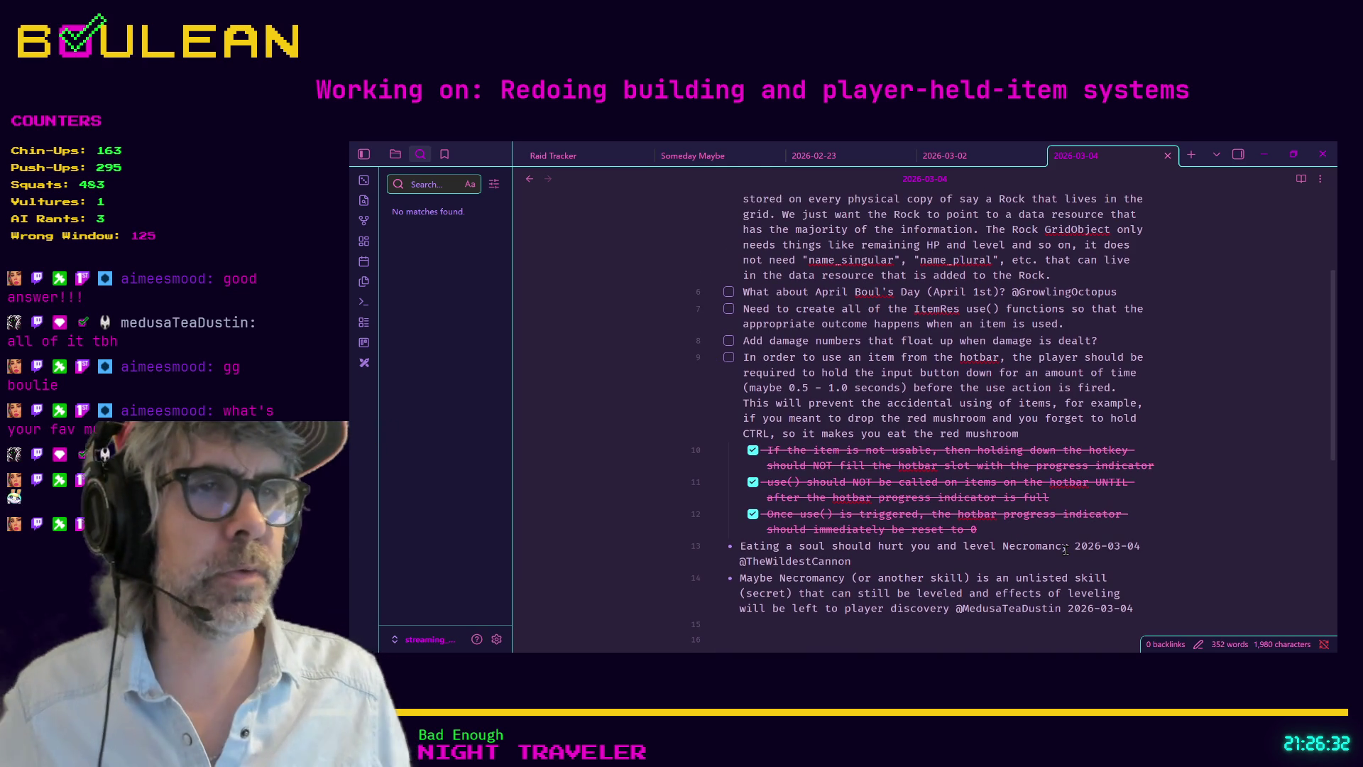
Step: Delete the stray 'Make sure' item and check off the main hold-to-use hotbar task
{"action": "key", "text": "Return"}
{"action": "type", "text": "Make sure"}
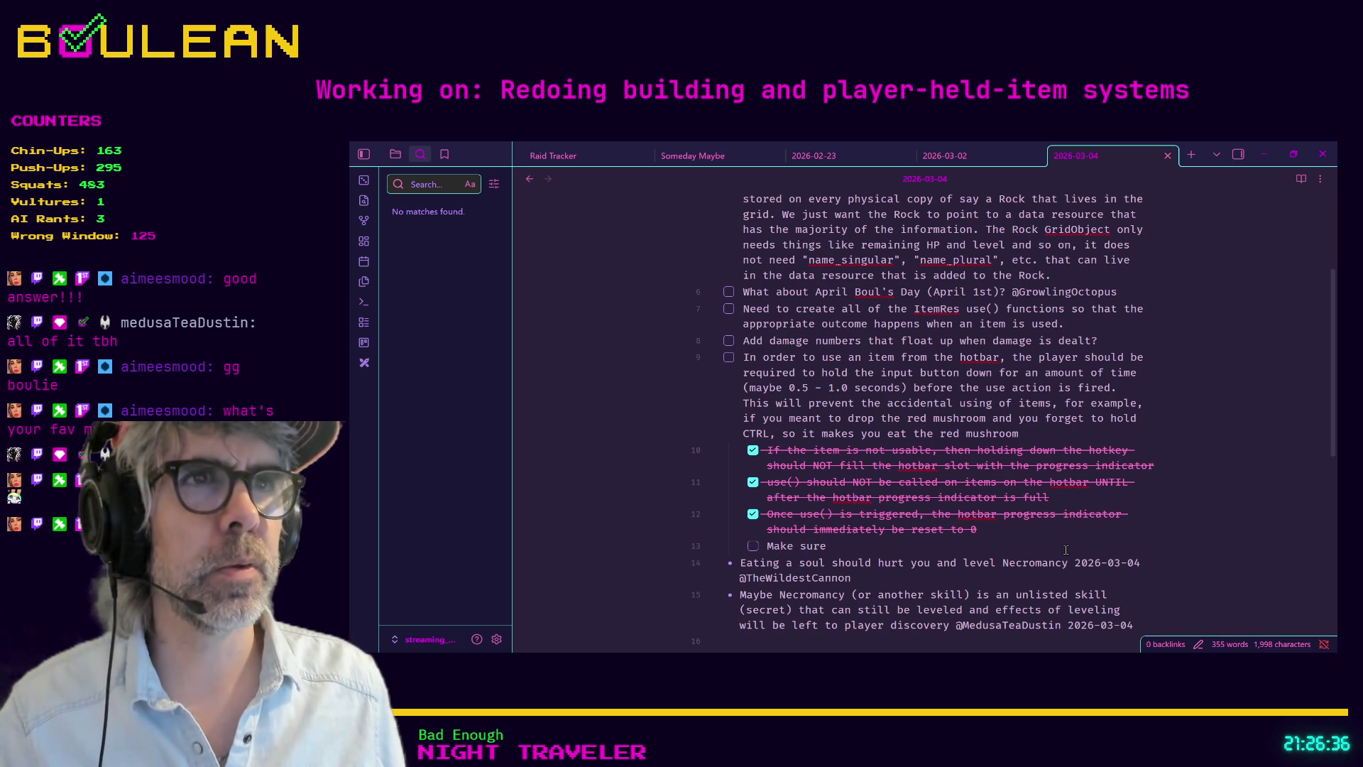
{"action": "key", "text": "shift+Home"}
{"action": "key", "text": "shift+Home"}
{"action": "key", "text": "BackSpace"}
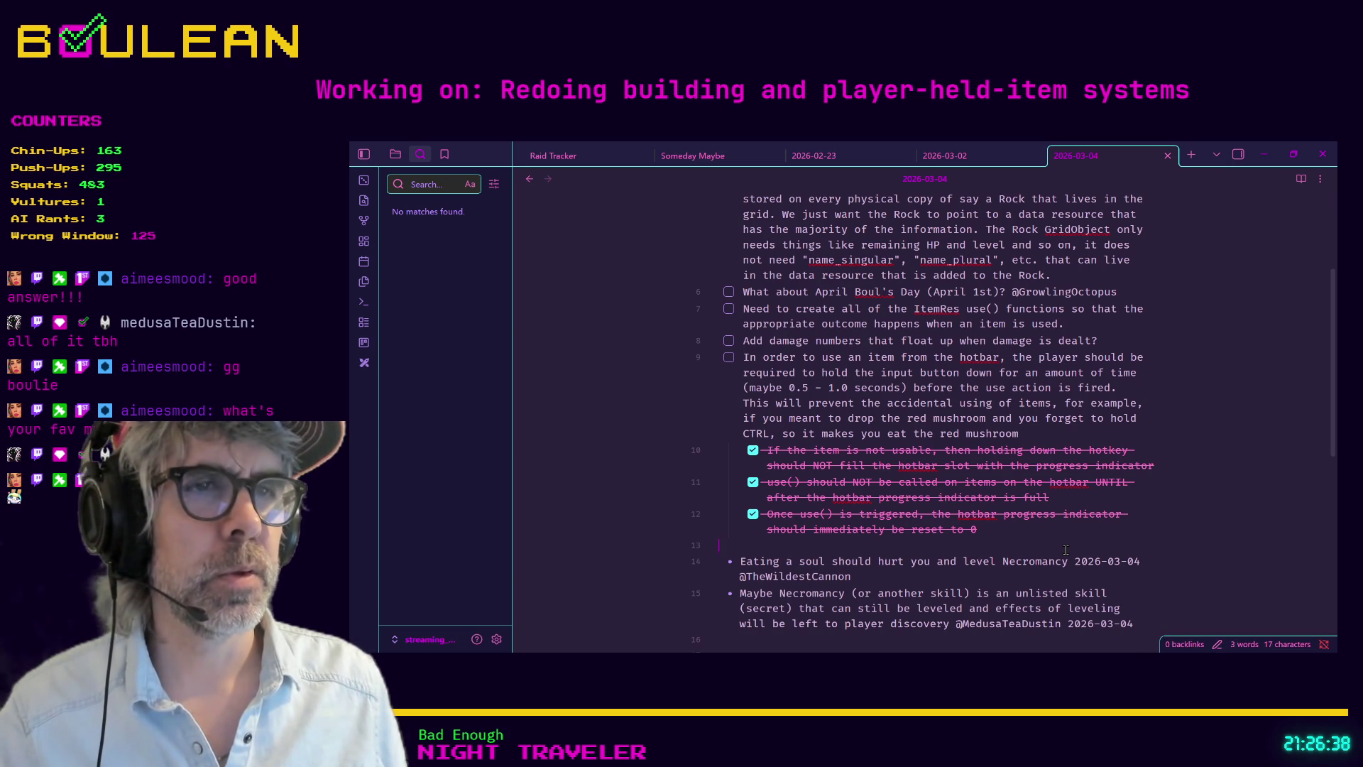
{"action": "key", "text": "BackSpace"}
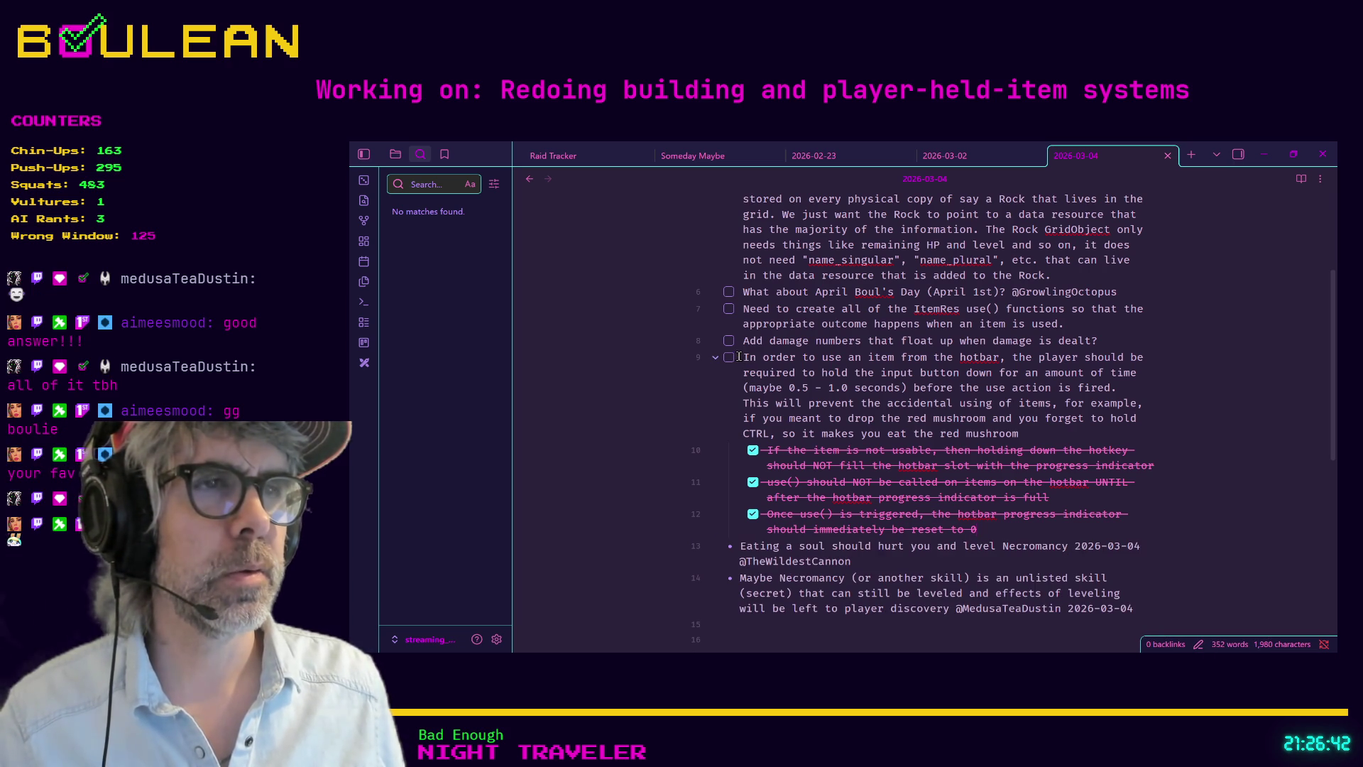
{"action": "left_click_drag", "start_coordinate": [1009, 531], "coordinate": [769, 426]}
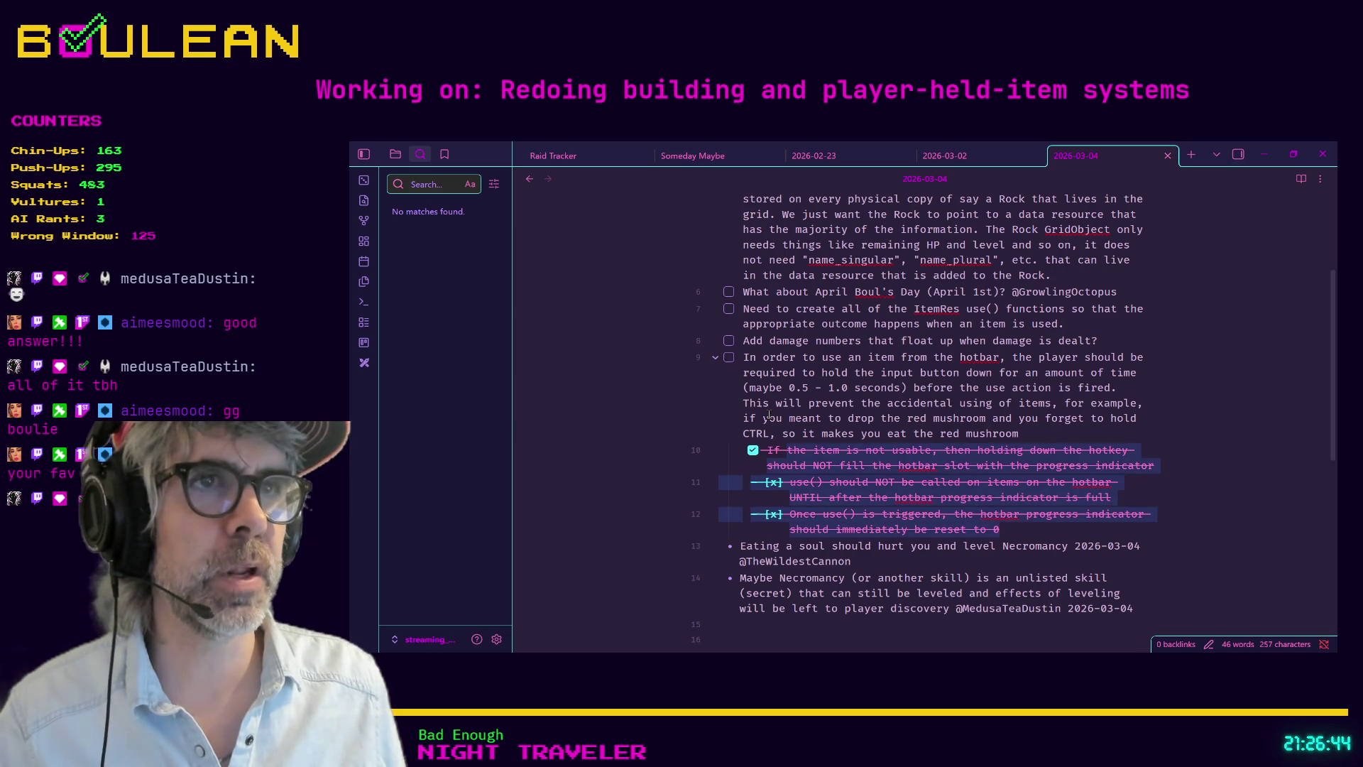
{"action": "left_click", "coordinate": [729, 357]}
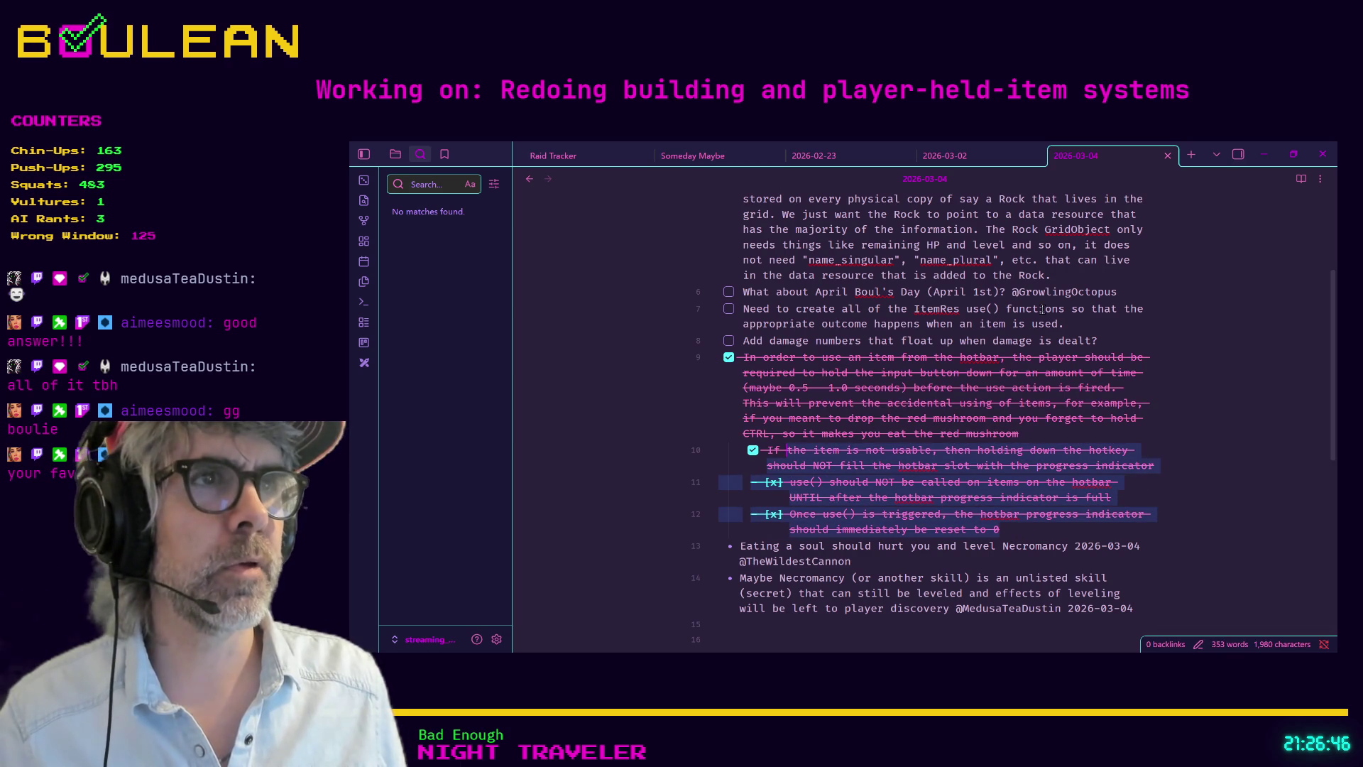
{"action": "left_click", "coordinate": [1089, 329]}
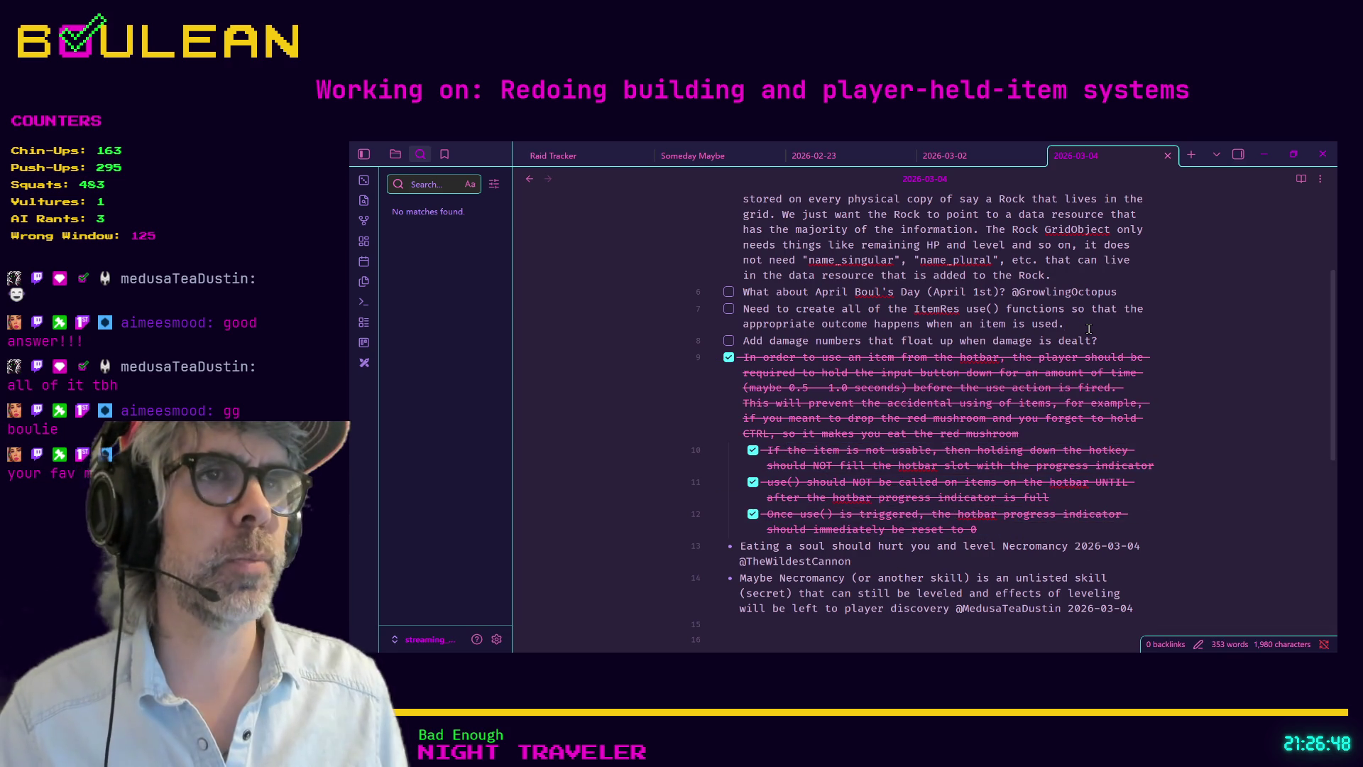
Step: Add an indented plain bullet 'START HERE NEXT STREAM' under the ItemRes use() functions task
{"action": "key", "text": "Return"}
{"action": "key", "text": "Tab"}
{"action": "type", "text": "S"}
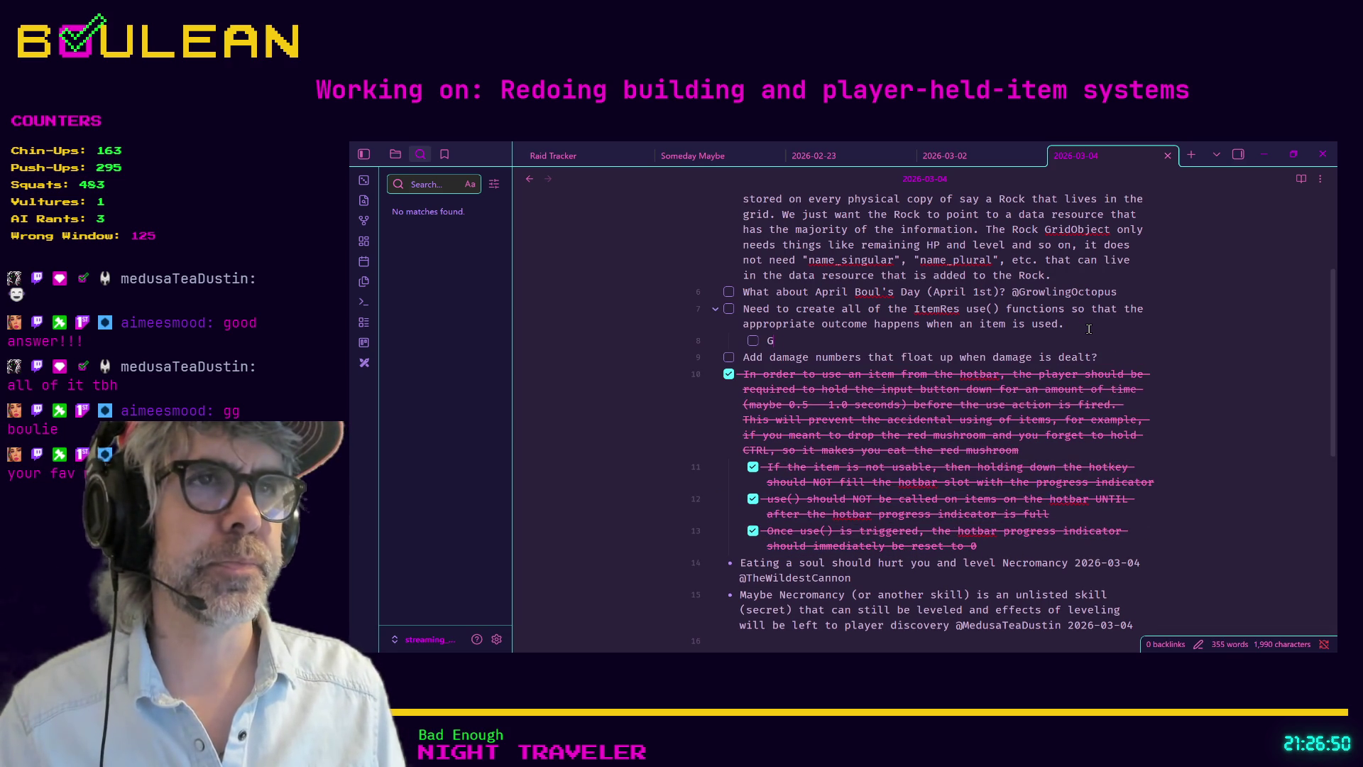
{"action": "type", "text": "TART HGERE"}
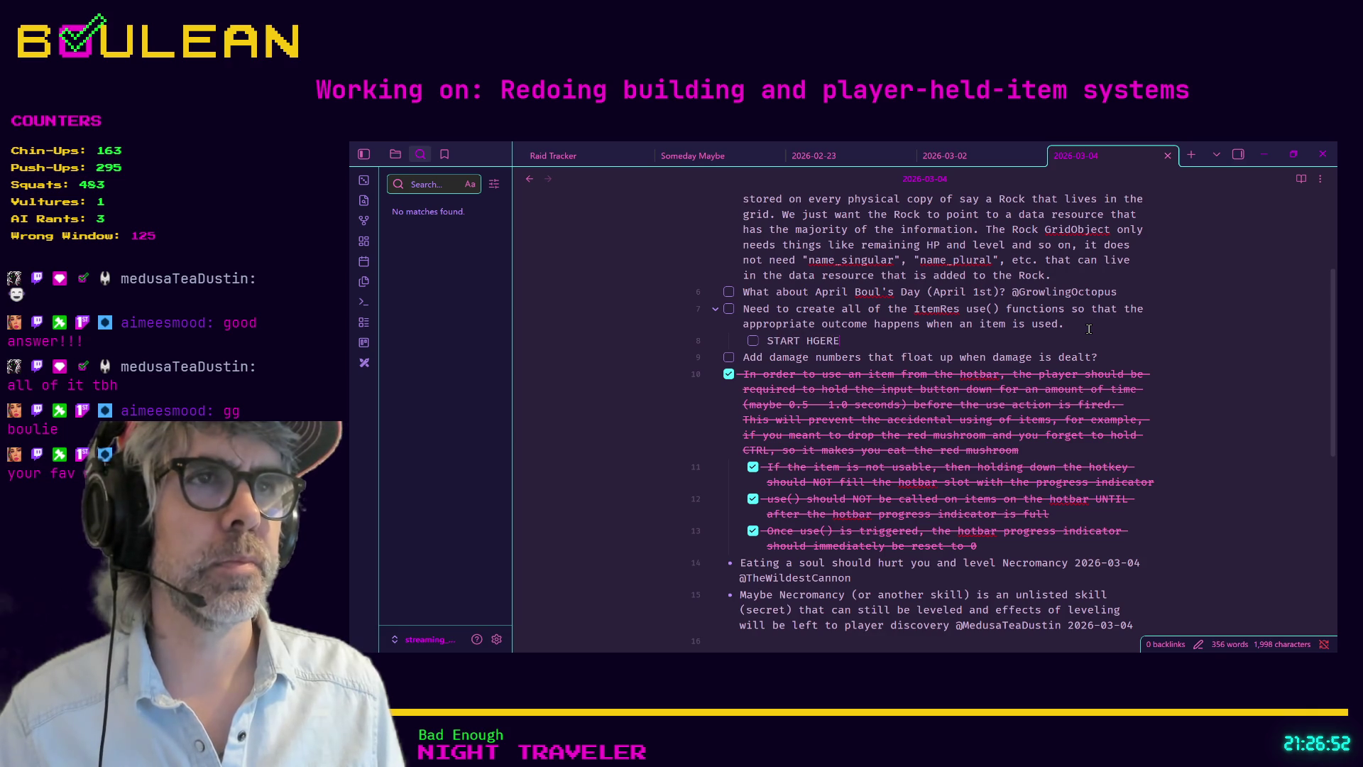
{"action": "key", "text": "BackSpace"}
{"action": "key", "text": "BackSpace"}
{"action": "key", "text": "BackSpace"}
{"action": "key", "text": "BackSpace"}
{"action": "type", "text": "ERE NEXT STREAM"}
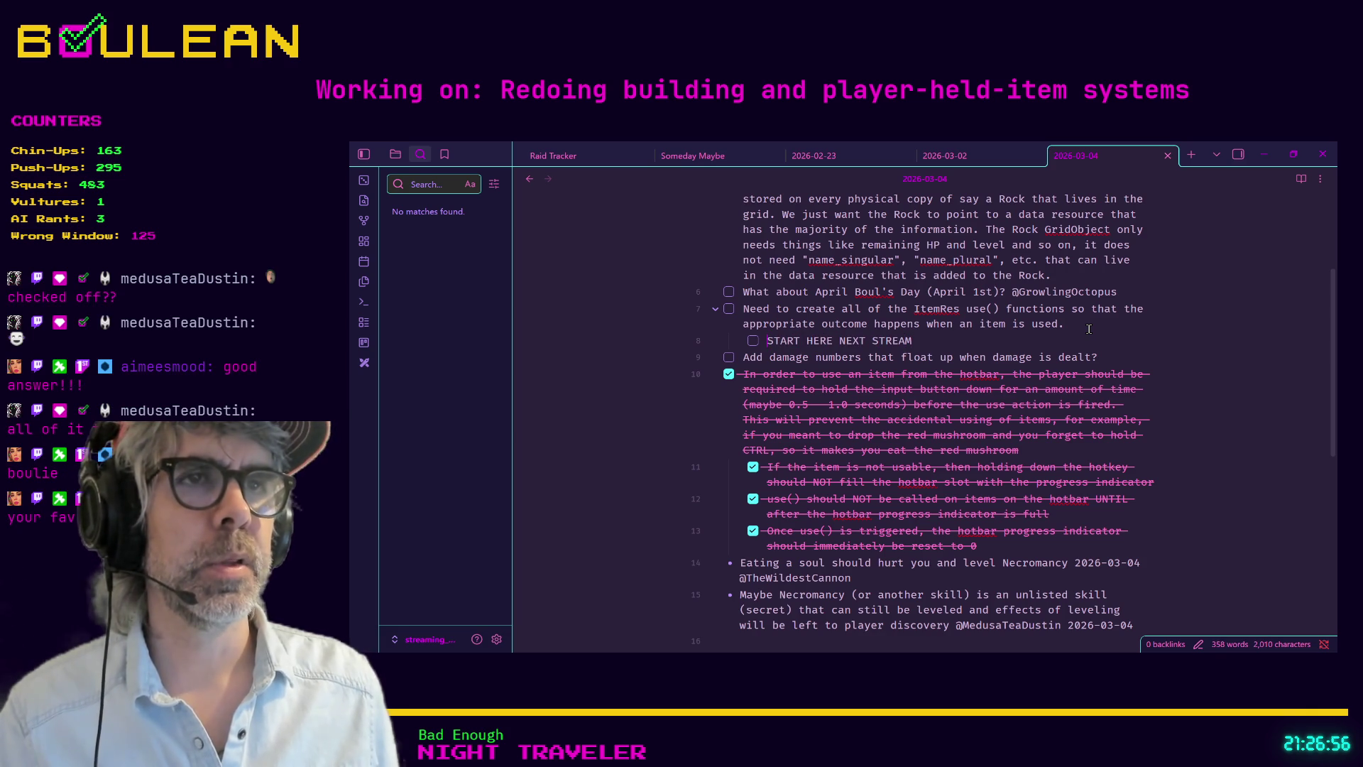
{"action": "key", "text": "ctrl+Return"}
{"action": "key", "text": "ctrl+Return"}
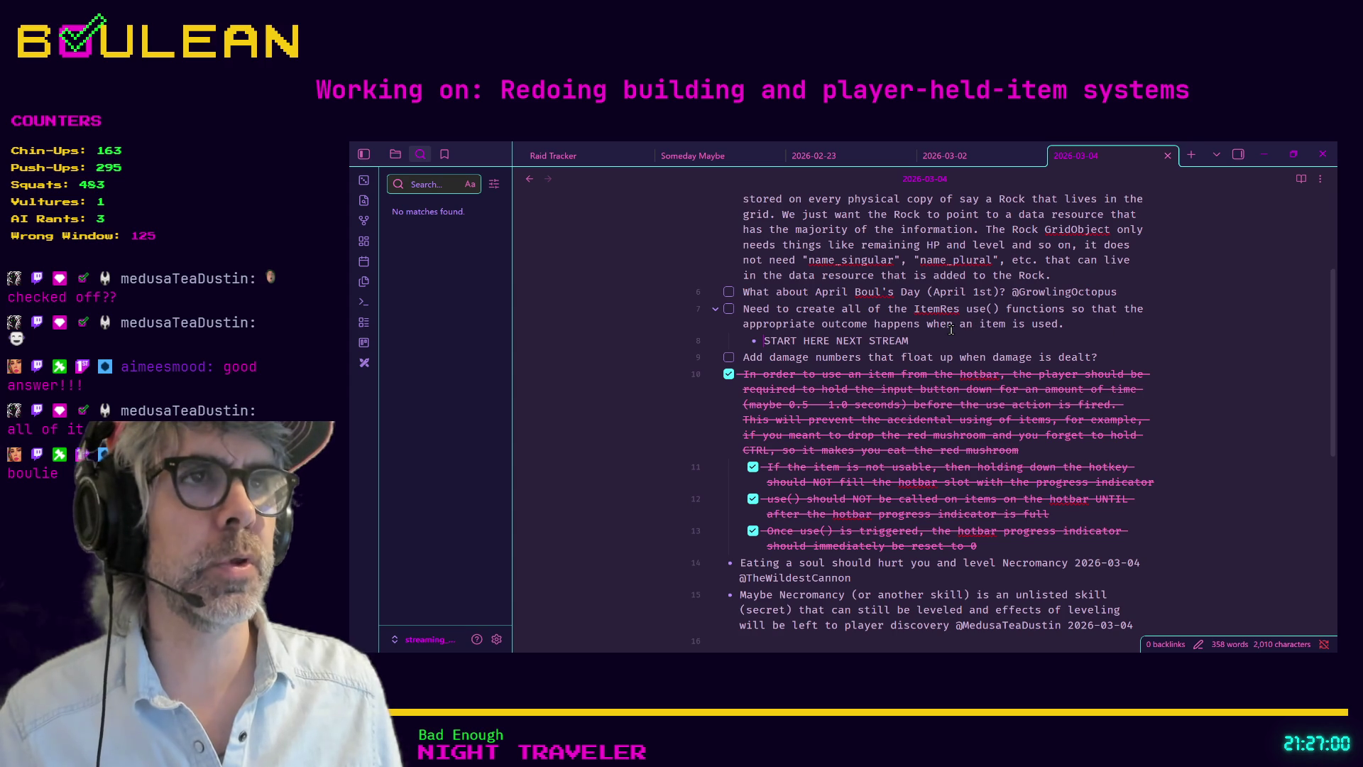
{"action": "mouse_move", "coordinate": [940, 342]}
{"action": "left_mouse_down"}
{"action": "mouse_move", "coordinate": [739, 343]}
{"action": "mouse_move", "coordinate": [742, 292]}
{"action": "left_mouse_up"}
{"action": "left_click", "coordinate": [933, 342]}
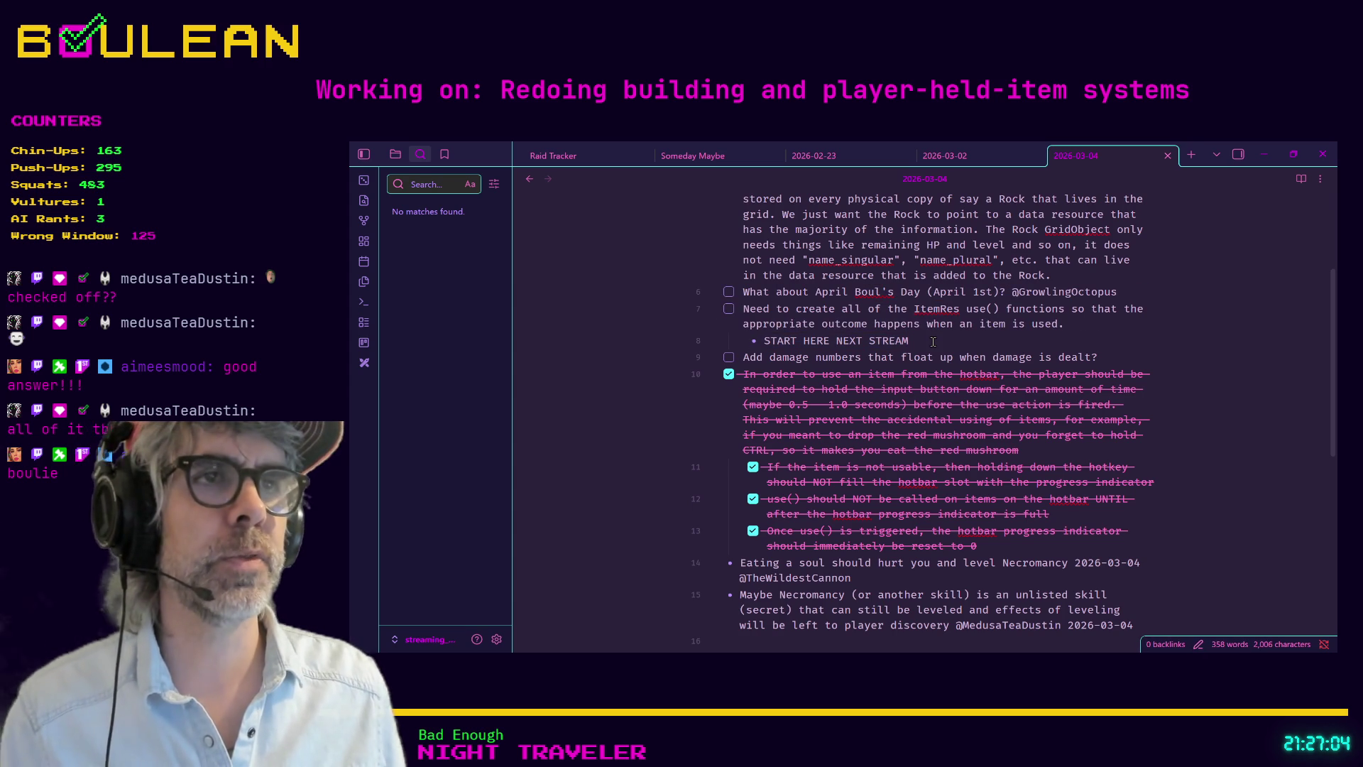
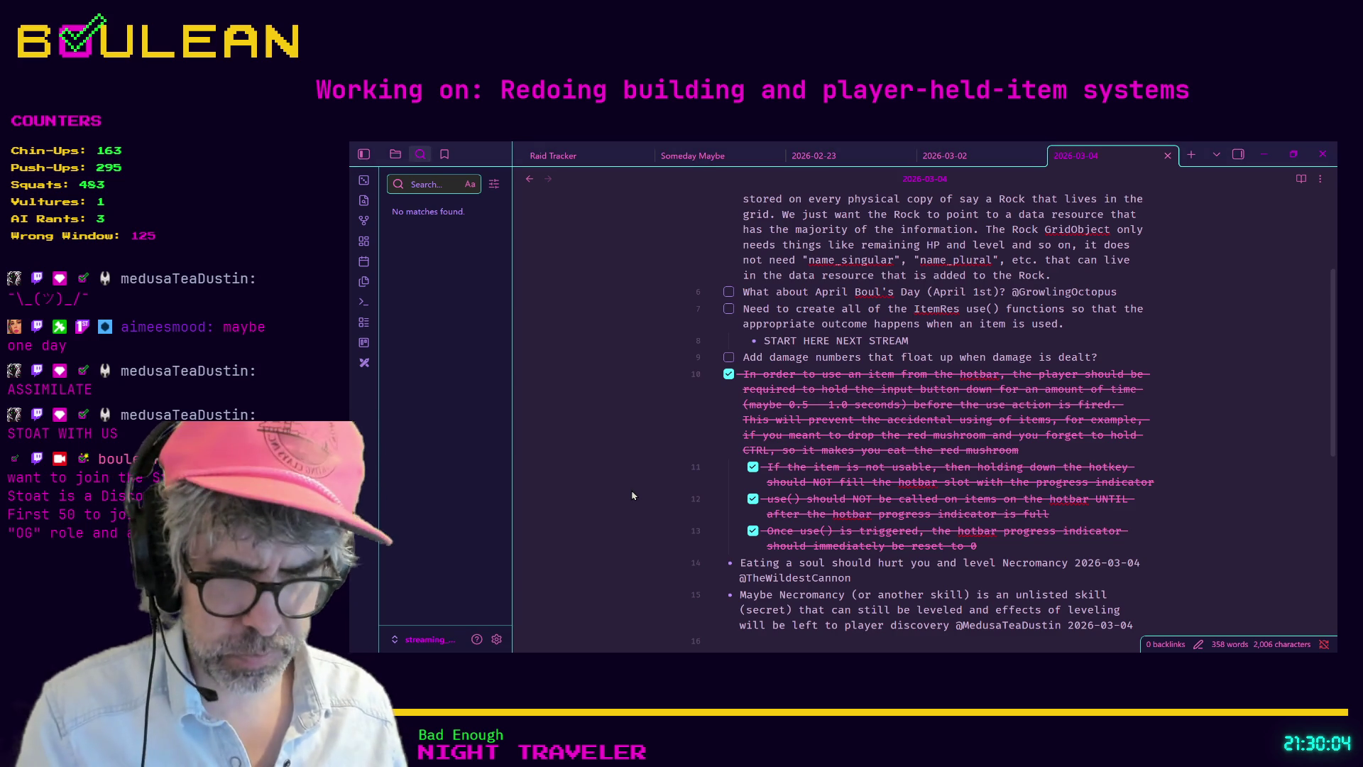
Step: Search the 2026-03-04 daily note for 'ategon', then minimize Obsidian
{"action": "key", "text": "ctrl+f"}
{"action": "type", "text": "ategon"}
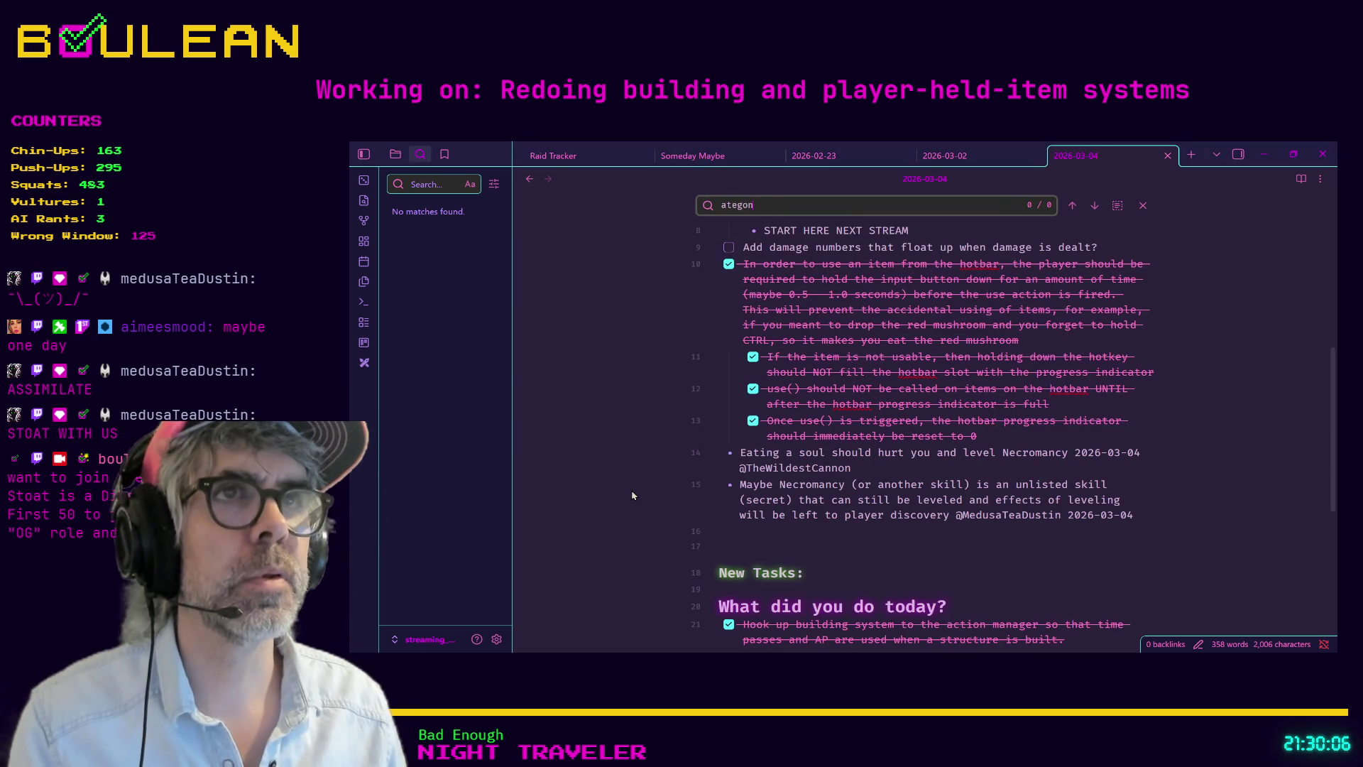
{"action": "left_click", "coordinate": [1264, 154]}
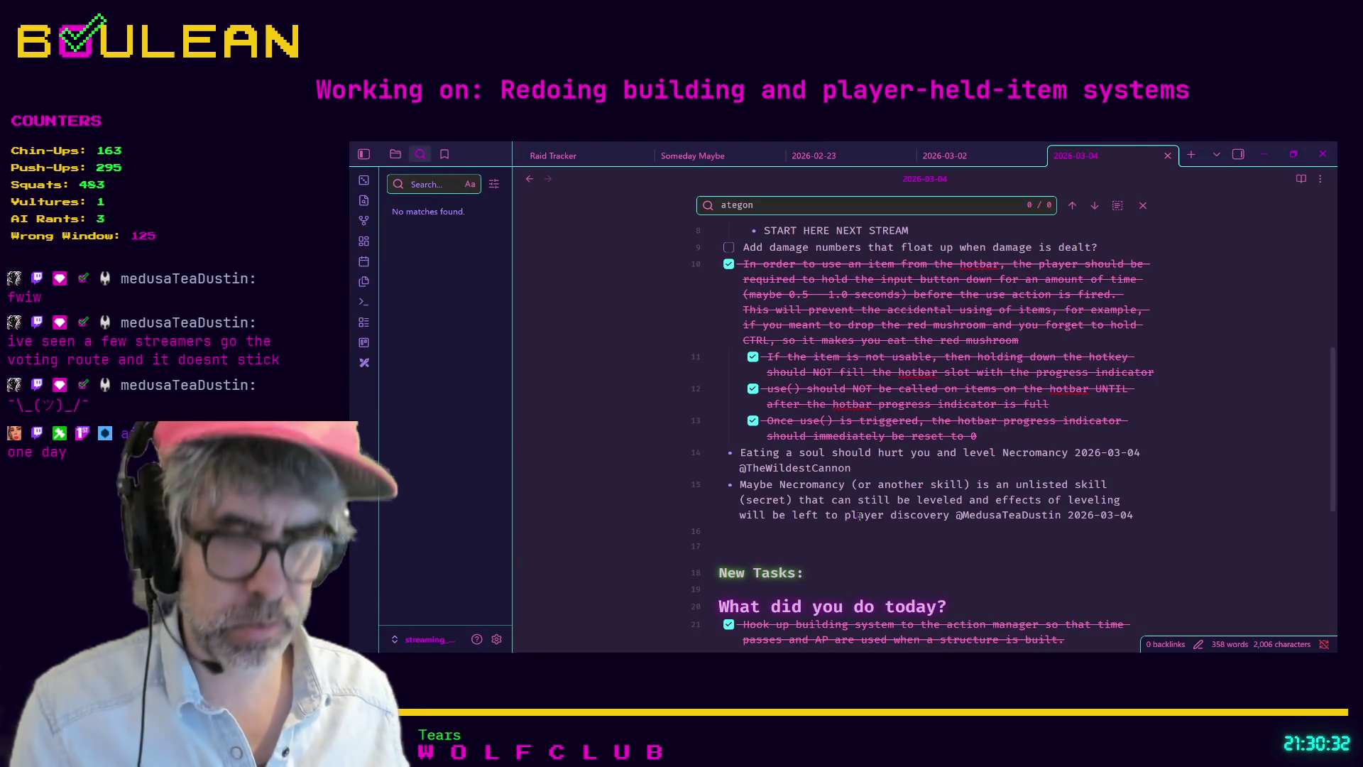
Step: Step through matches for 'j', search for 'nujan', then switch to the Raid Tracker note
{"action": "type", "text": "j"}
{"action": "key", "text": "Return"}
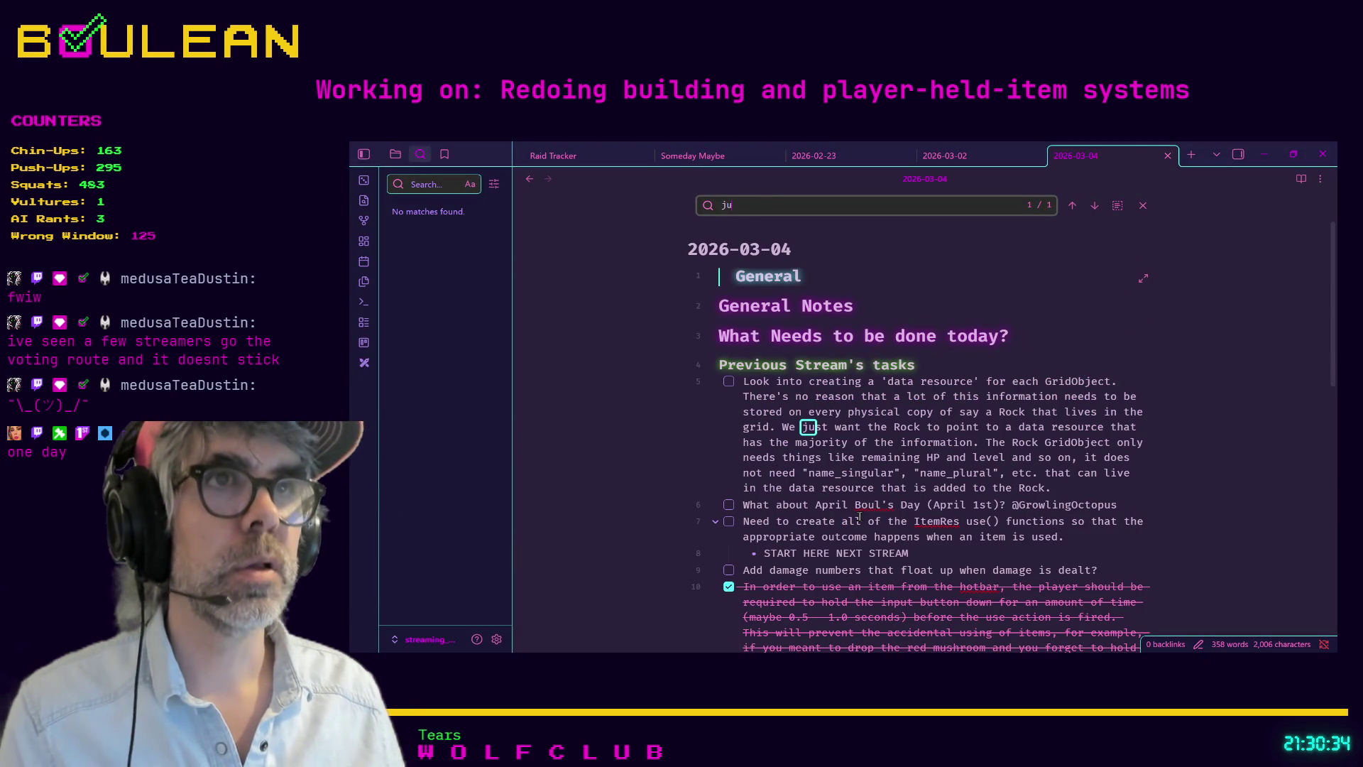
{"action": "key", "text": "shift+Return"}
{"action": "key", "text": "BackSpace"}
{"action": "scroll", "coordinate": [859, 517], "scroll_direction": "down", "scroll_amount": 2}
{"action": "type", "text": "nujan"}
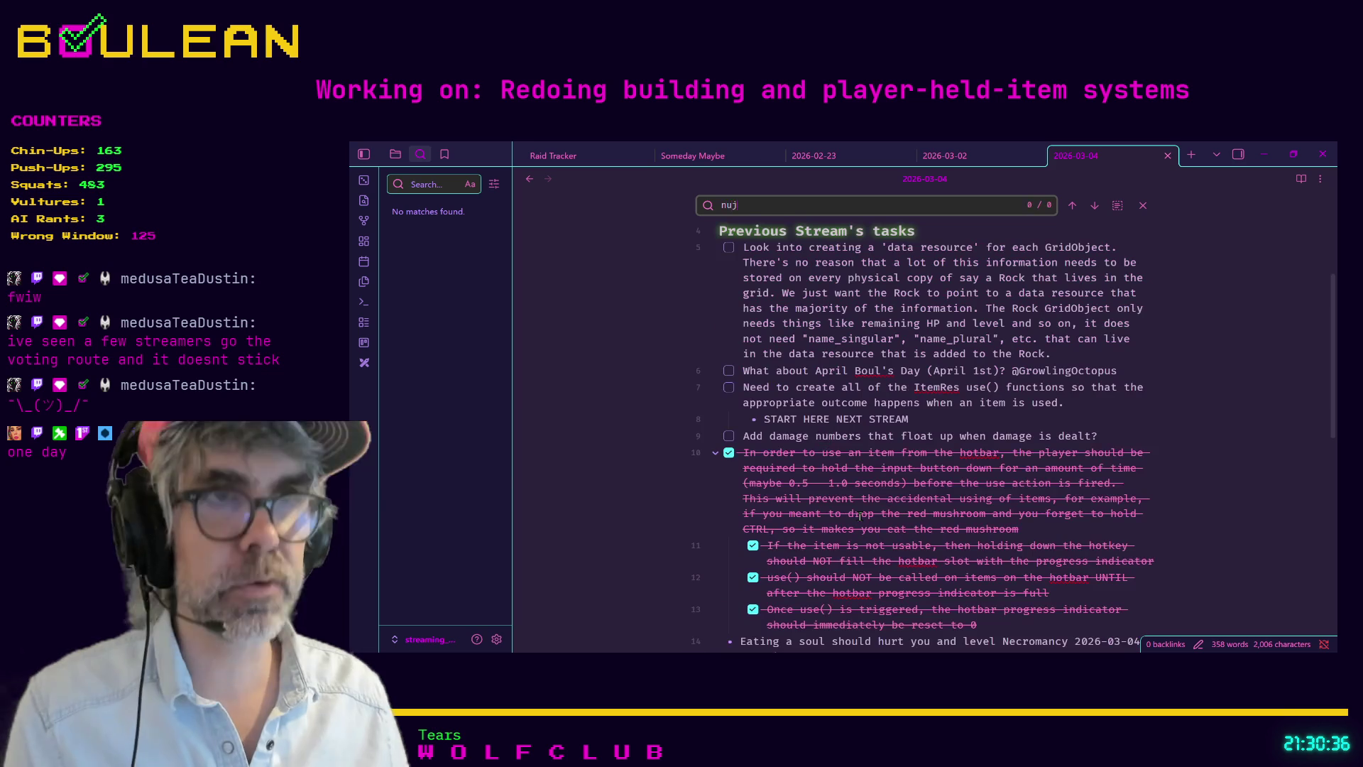
{"action": "left_click", "coordinate": [603, 156]}
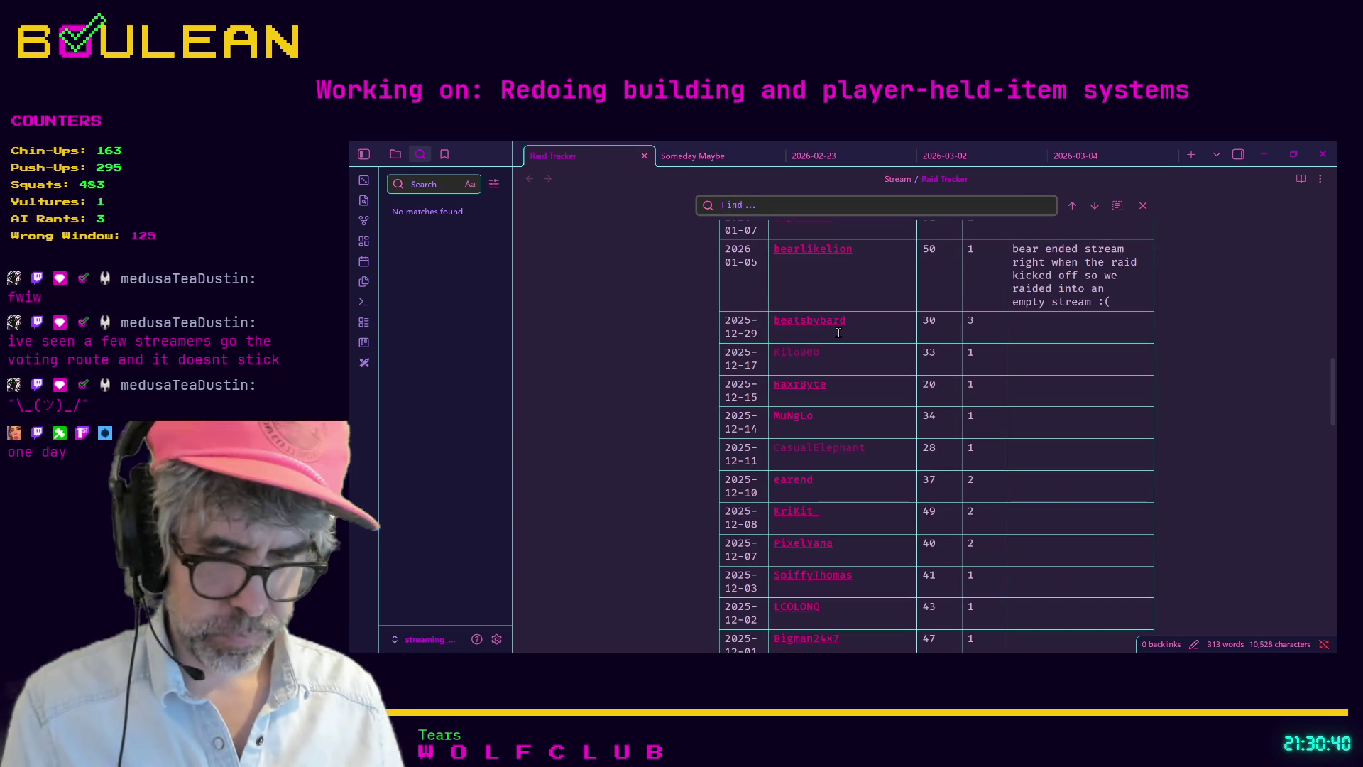
Step: Search the Raid Tracker table for 'nujank', then minimize Obsidian and show Stoat's General Chat
{"action": "left_click", "coordinate": [1014, 204]}
{"action": "type", "text": "nujank"}
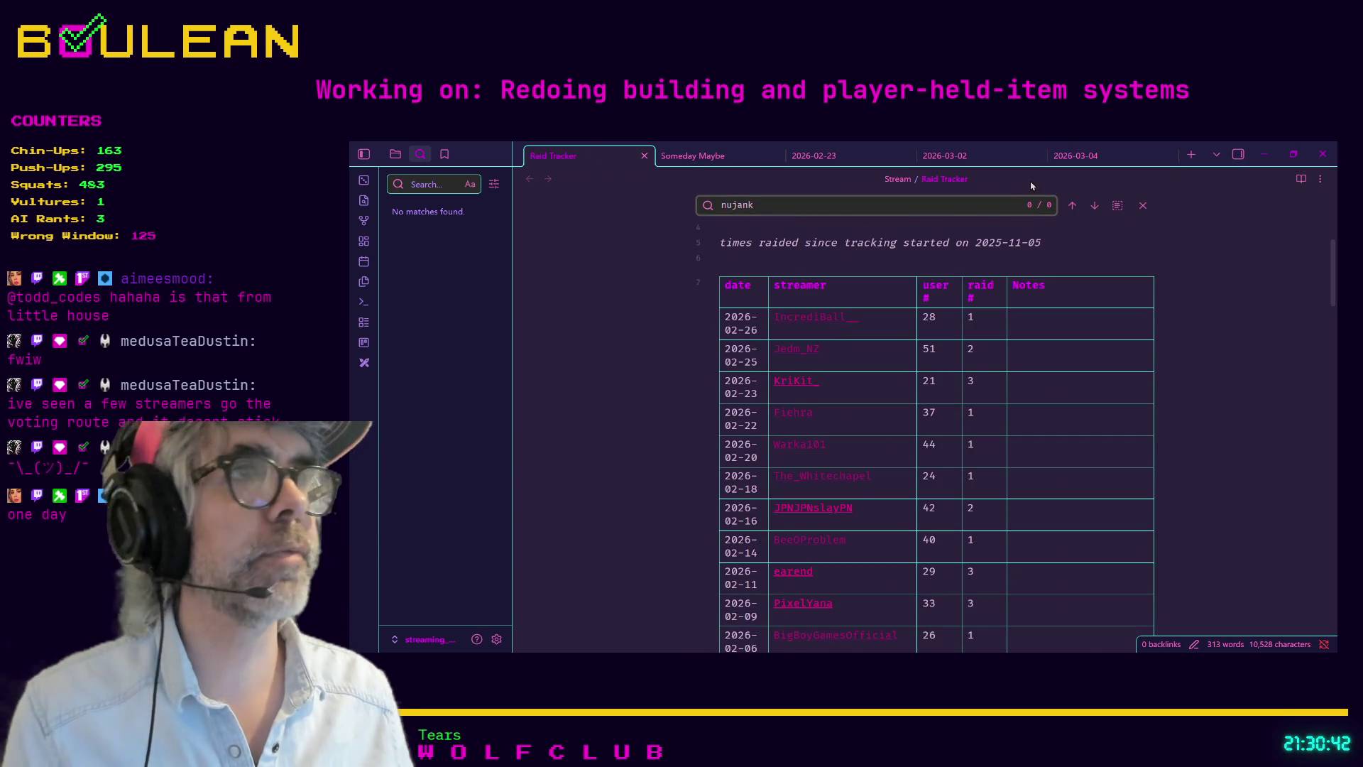
{"action": "left_click", "coordinate": [1260, 150]}
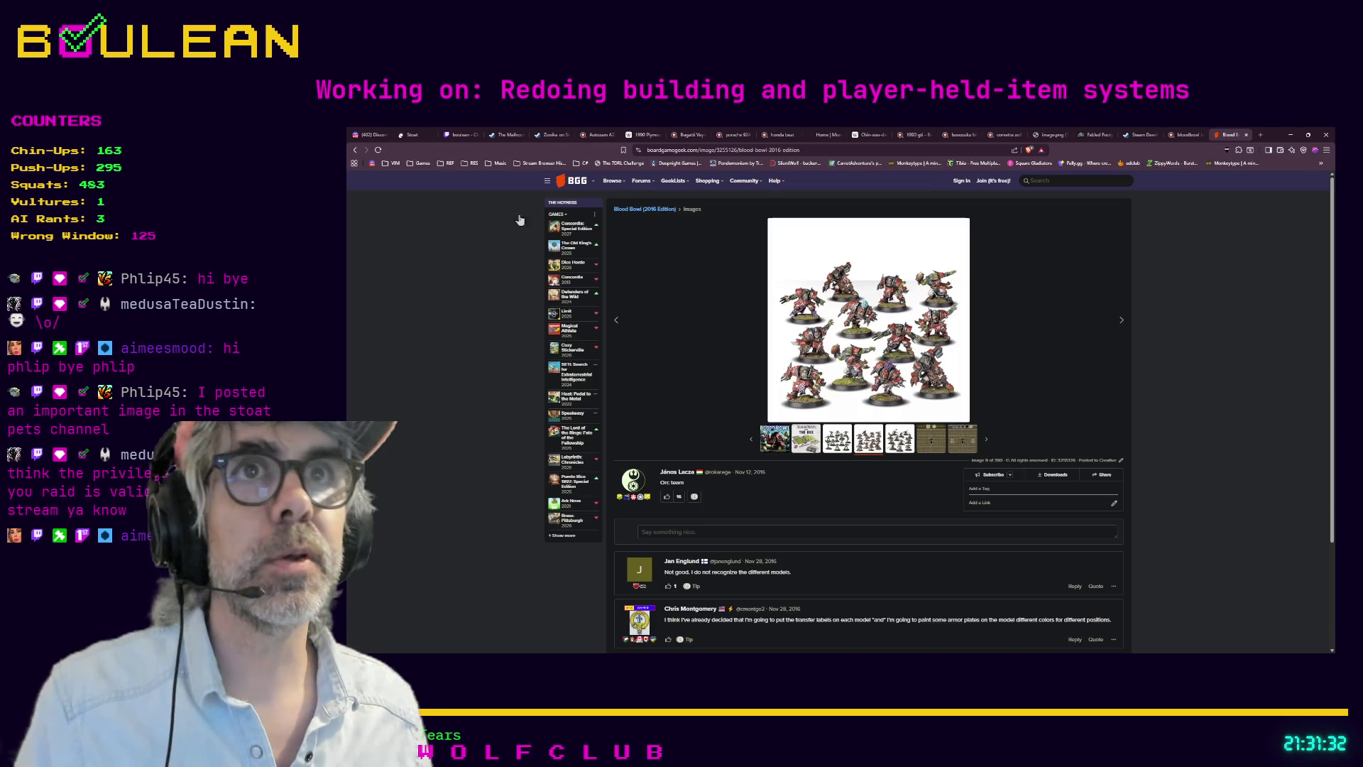
{"action": "left_click", "coordinate": [409, 136]}
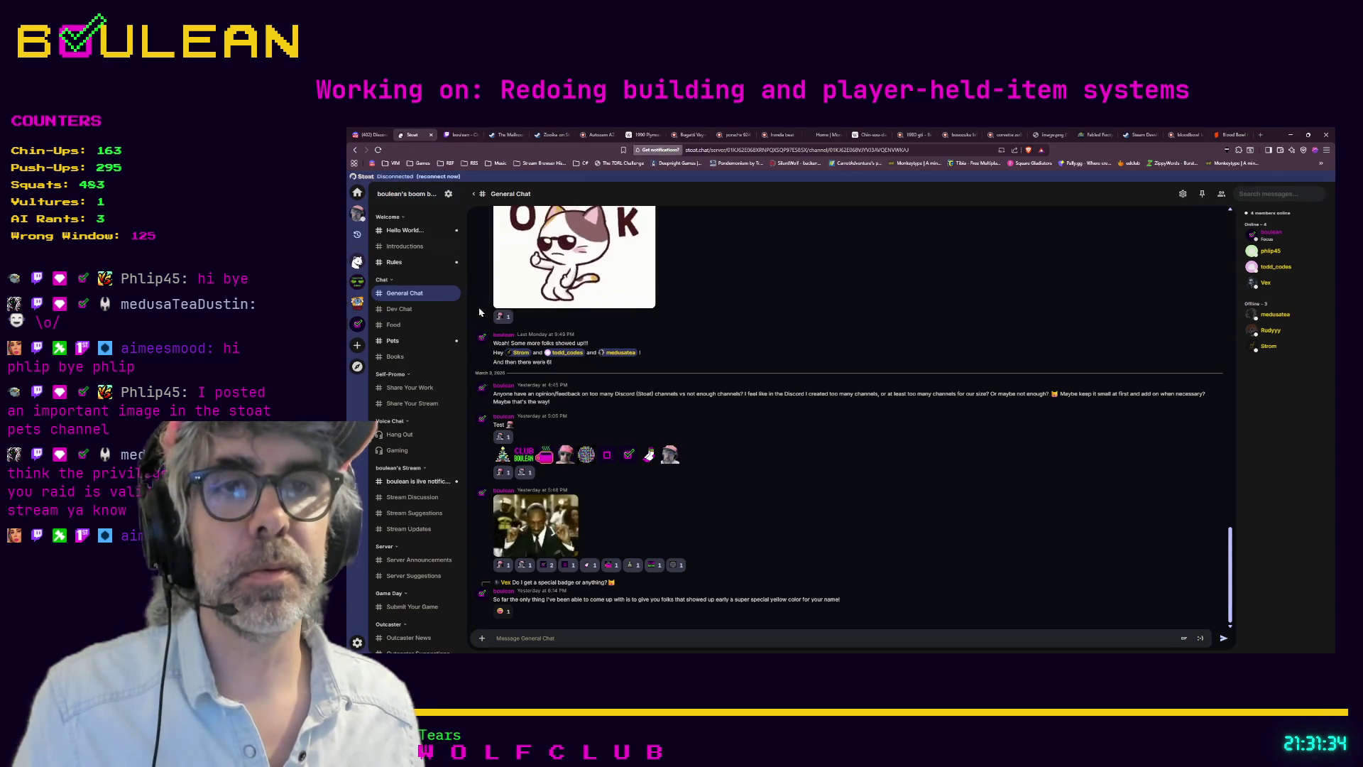